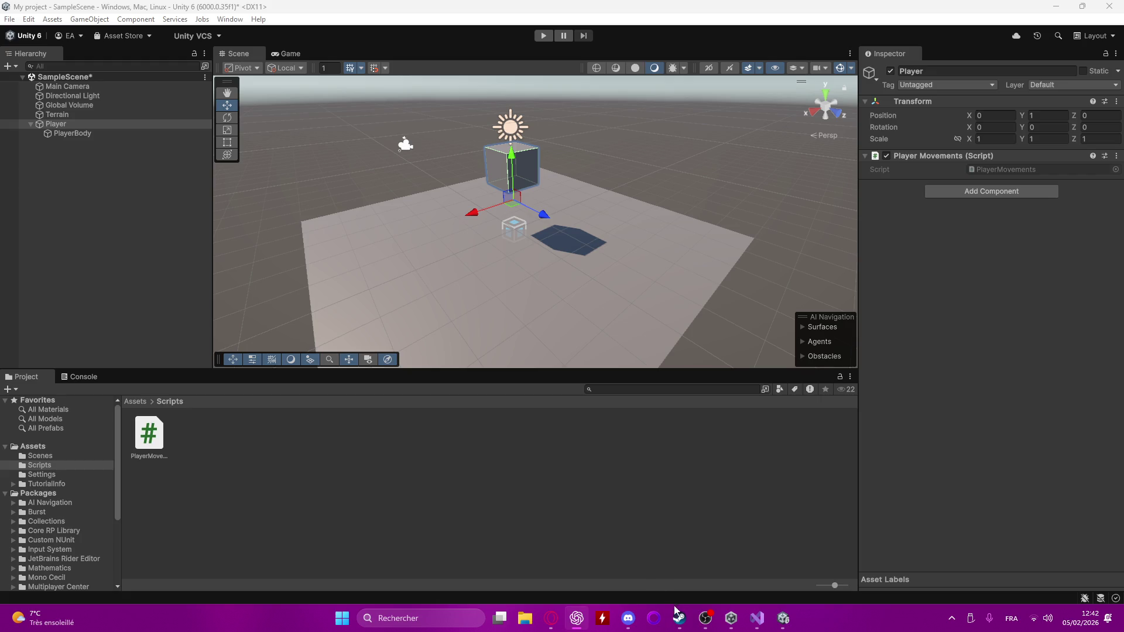
# - Check Opera and Unity, then return to the PlayerMovements script in Visual Studio
pyautogui.moveTo(629, 617)
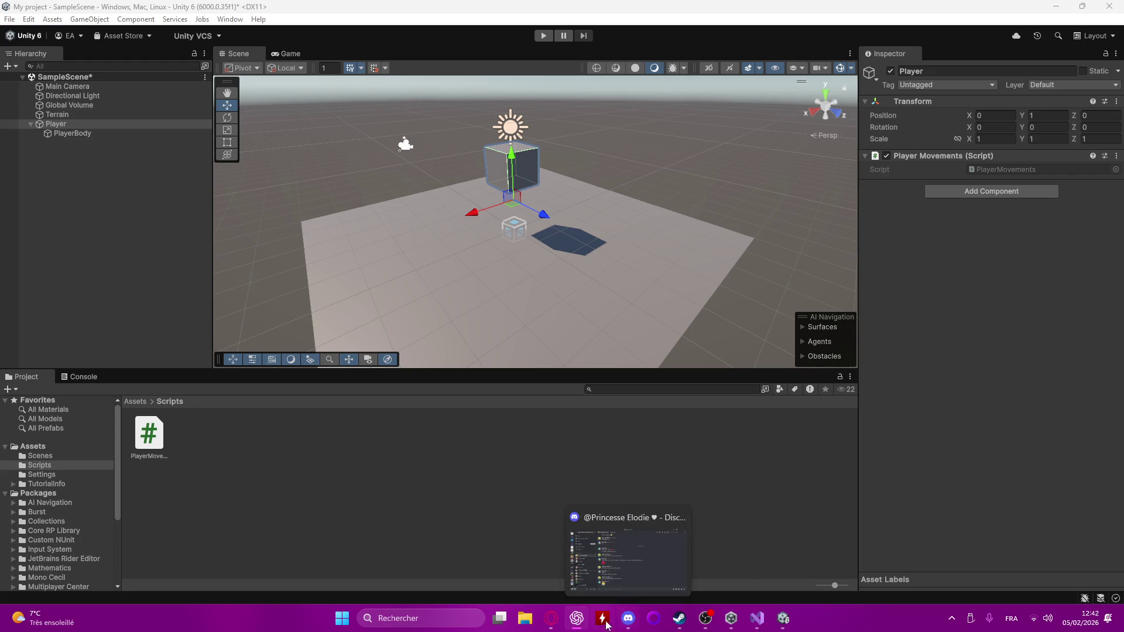
pyautogui.click(551, 618)
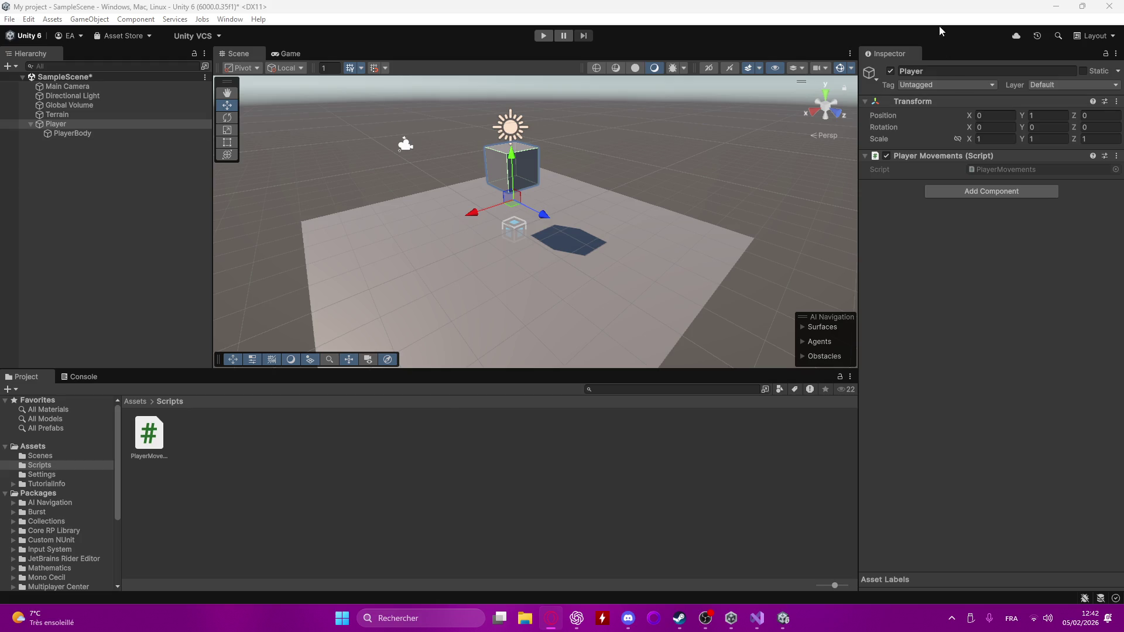
pyautogui.click(958, 7)
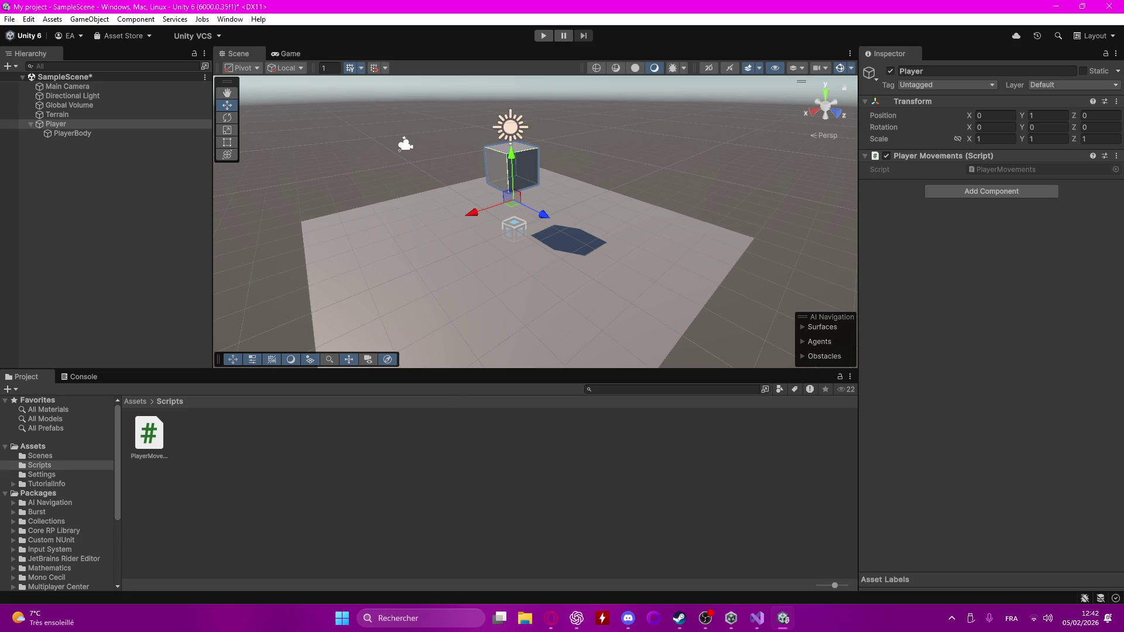
pyautogui.hotkey('alt', 'Tab')
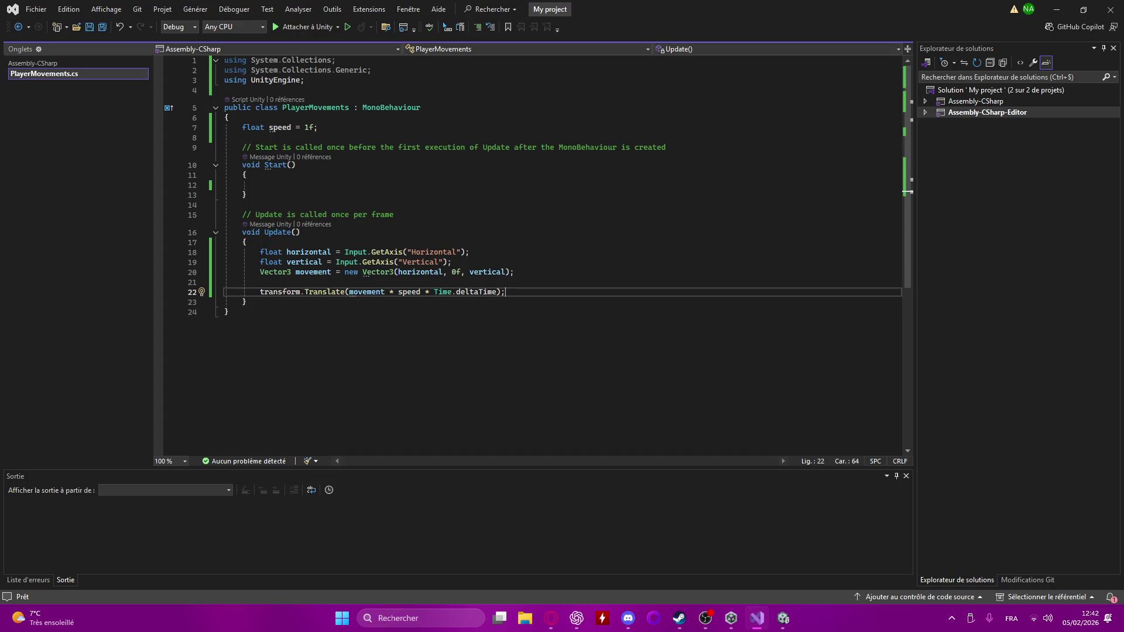
pyautogui.hotkey('alt', 'Tab')
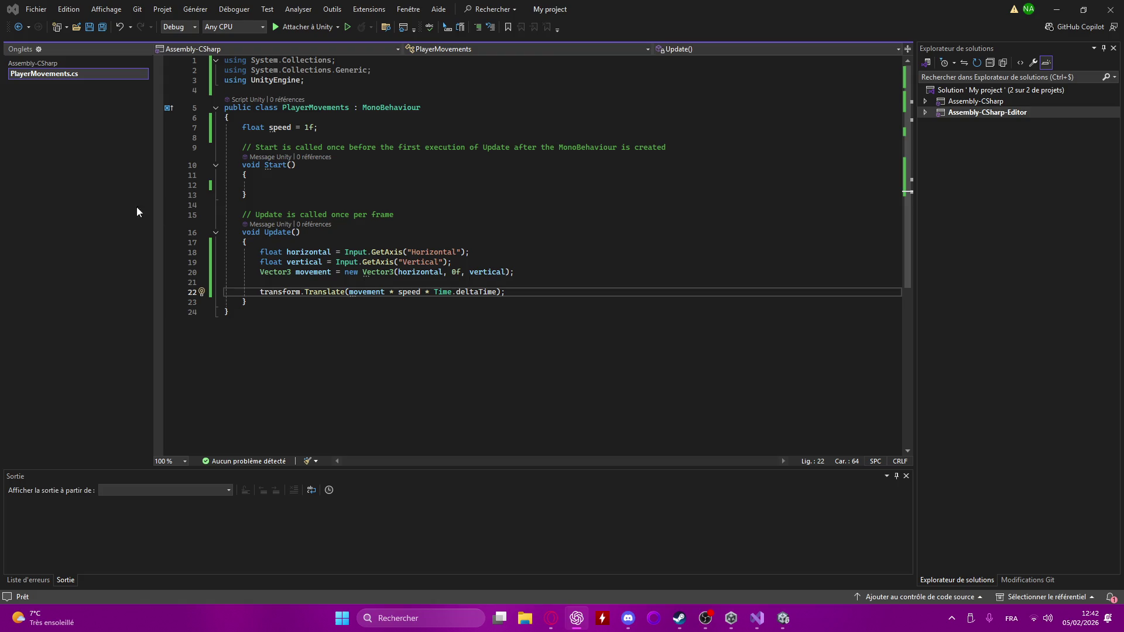
# - Comment the speed field as 'Vitesse de déplacement du joueur'
pyautogui.click(337, 124)
pyautogui.write('//V')
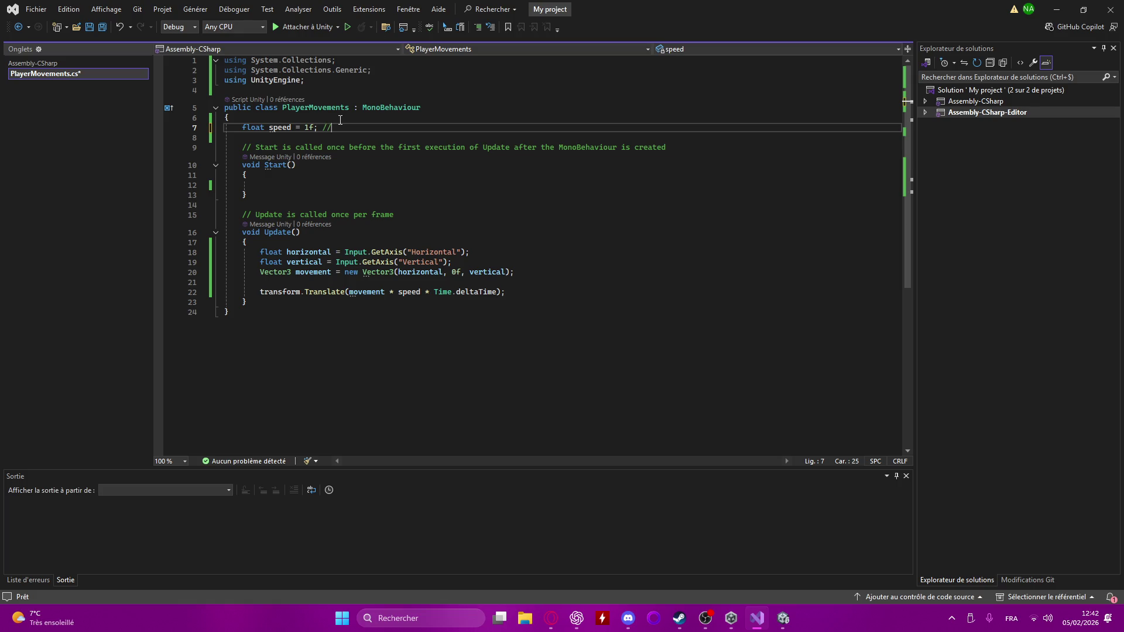
pyautogui.press('BackSpace')
pyautogui.write('itesse du ')
pyautogui.write('joueur')
pyautogui.click(371, 127)
pyautogui.write('de dép')
pyautogui.write('lacement')
# - Rename speed to moveSpeed and delete the transform.Translate statement on line 22
pyautogui.click(269, 127)
pyautogui.write('move')
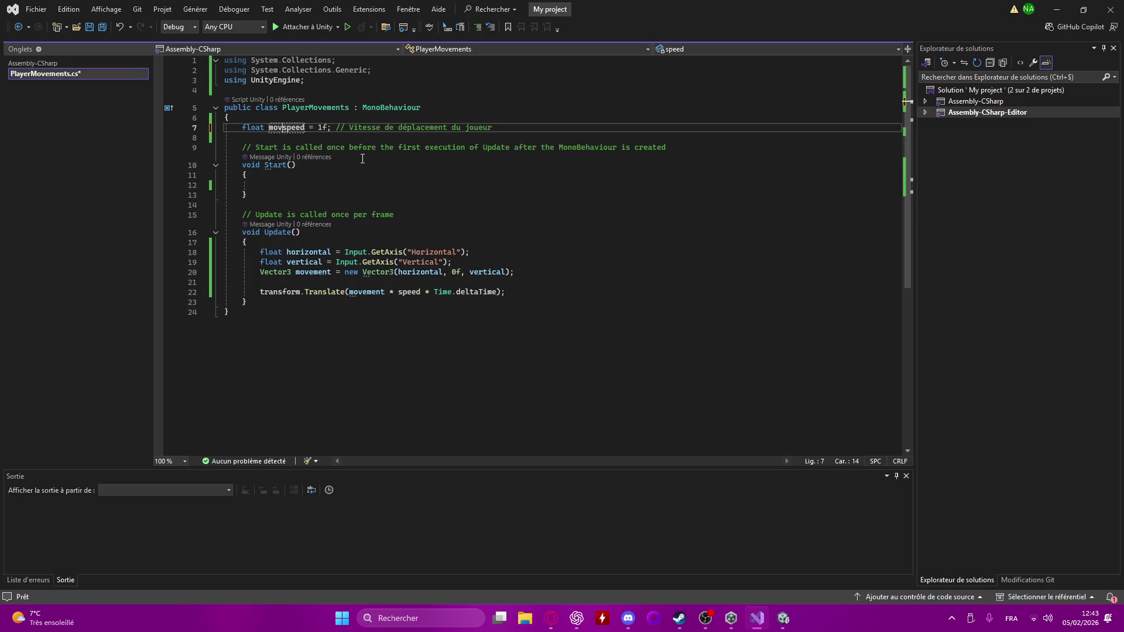
pyautogui.press('Delete')
pyautogui.write('S')
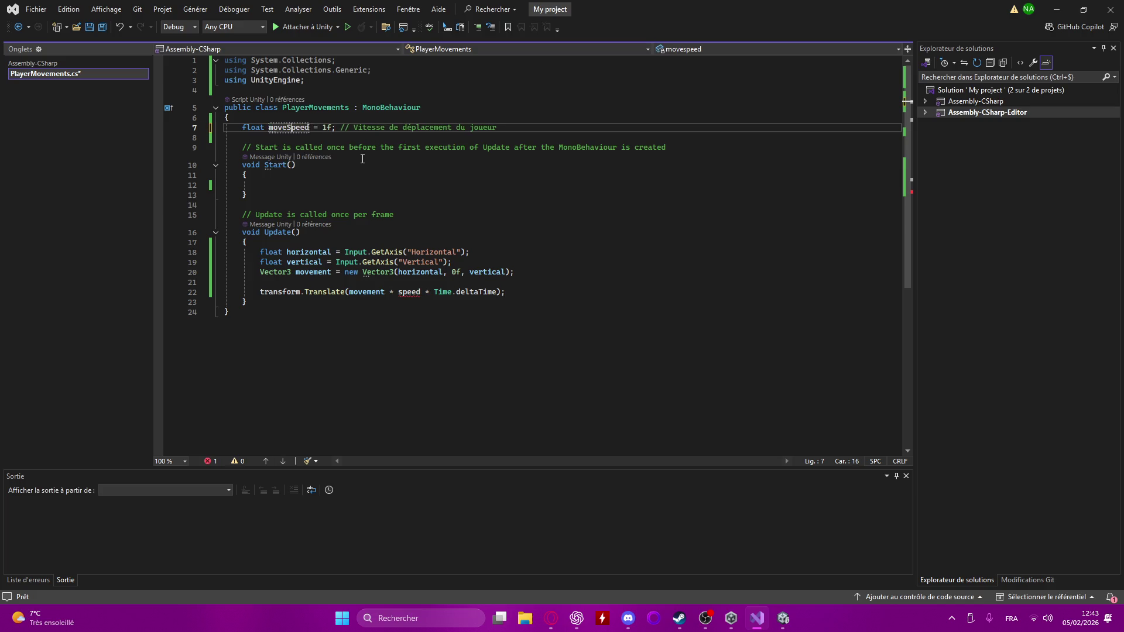
pyautogui.moveTo(507, 290); pyautogui.dragTo(259, 292)
pyautogui.press('Delete')
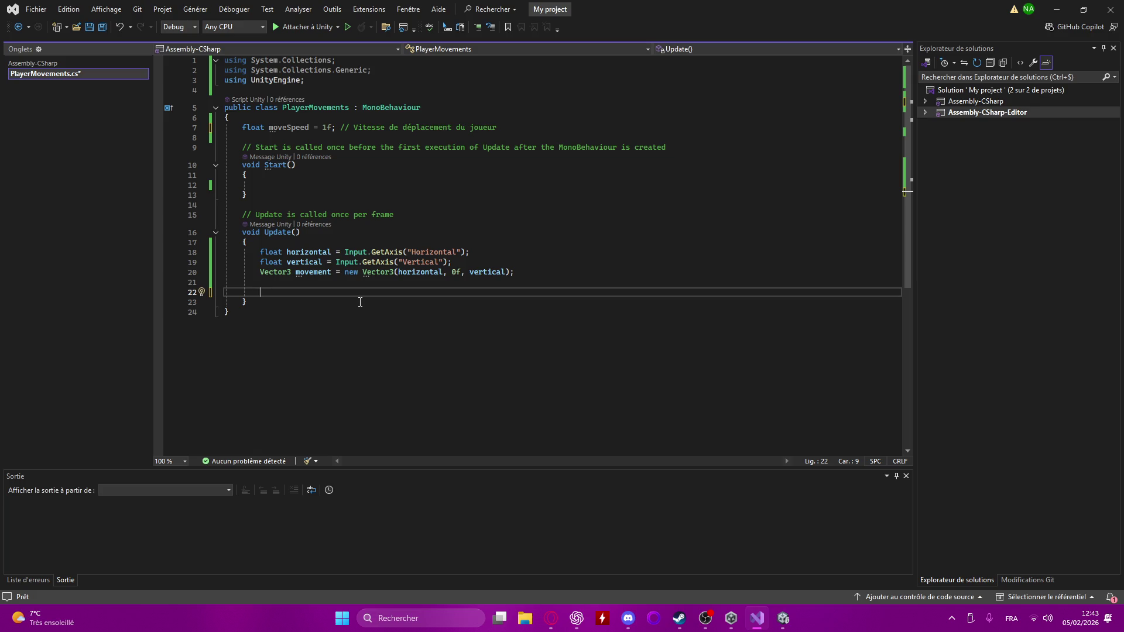
# - Write 'movement = movement.normalized * moveSpeed * Time.fixedDeltaTime;' on line 22 and save
pyautogui.write('movement')
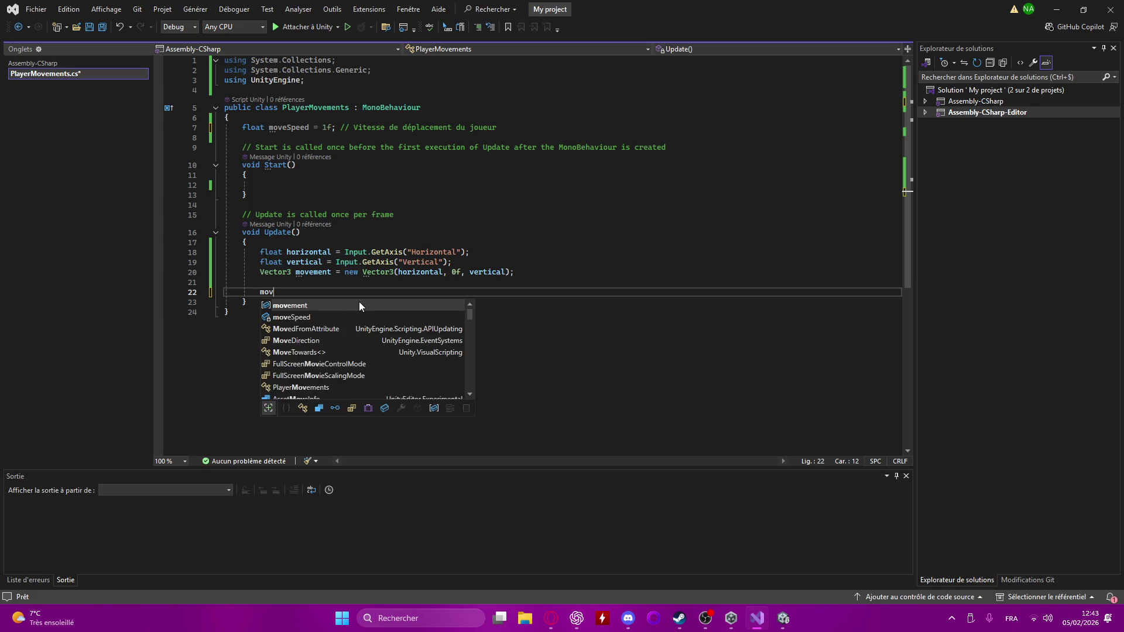
pyautogui.press('Escape')
pyautogui.write('= ')
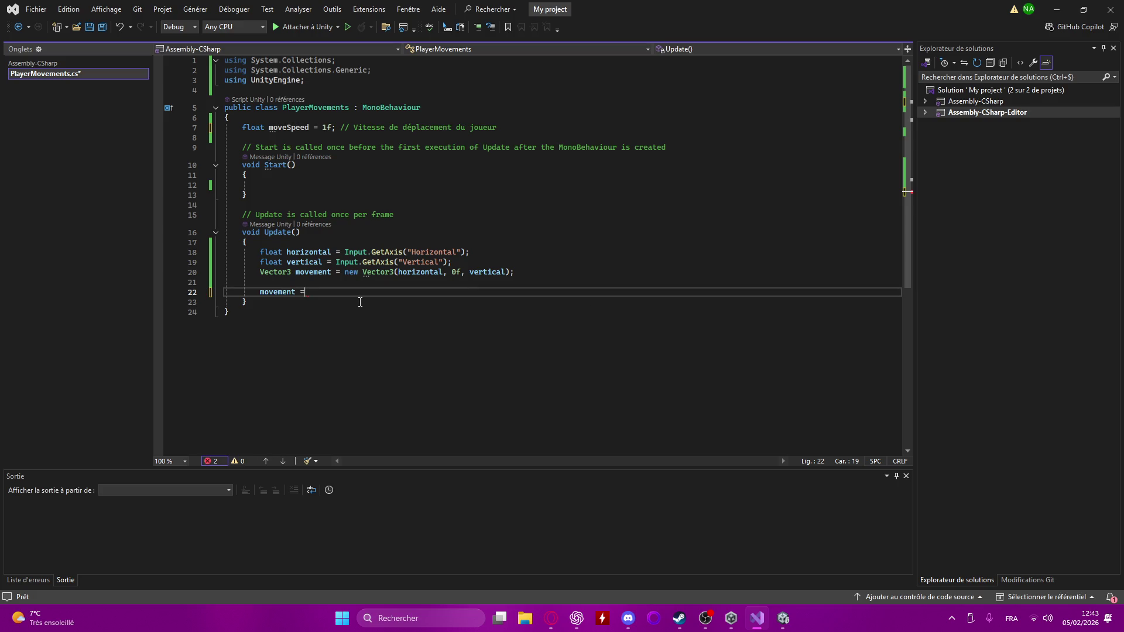
pyautogui.write('move')
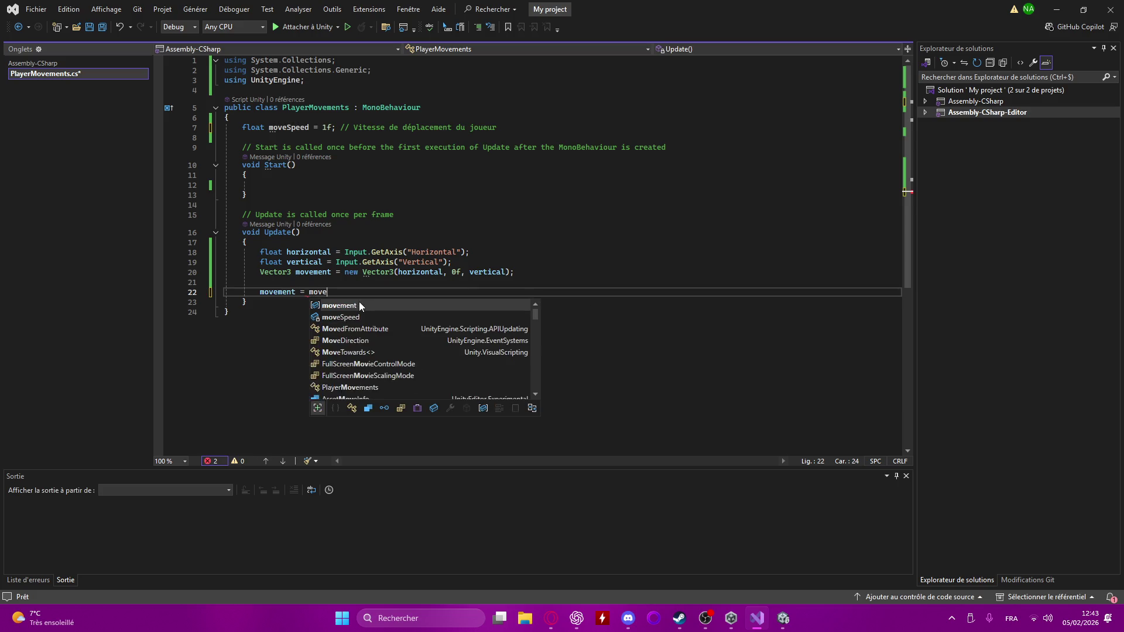
pyautogui.write('ment.norm')
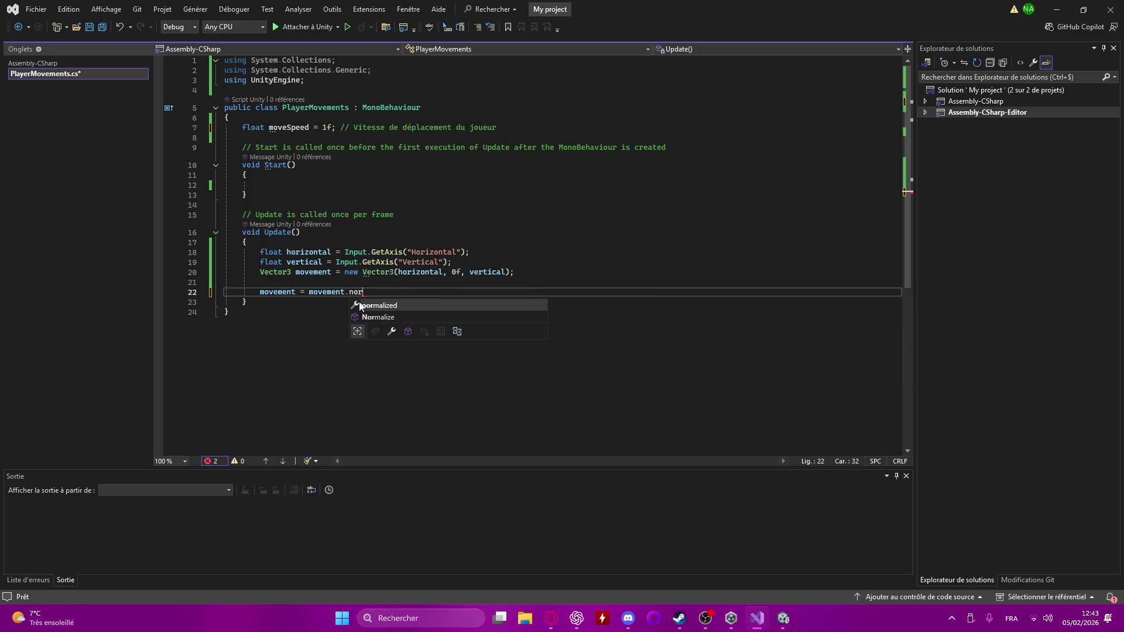
pyautogui.press('Tab')
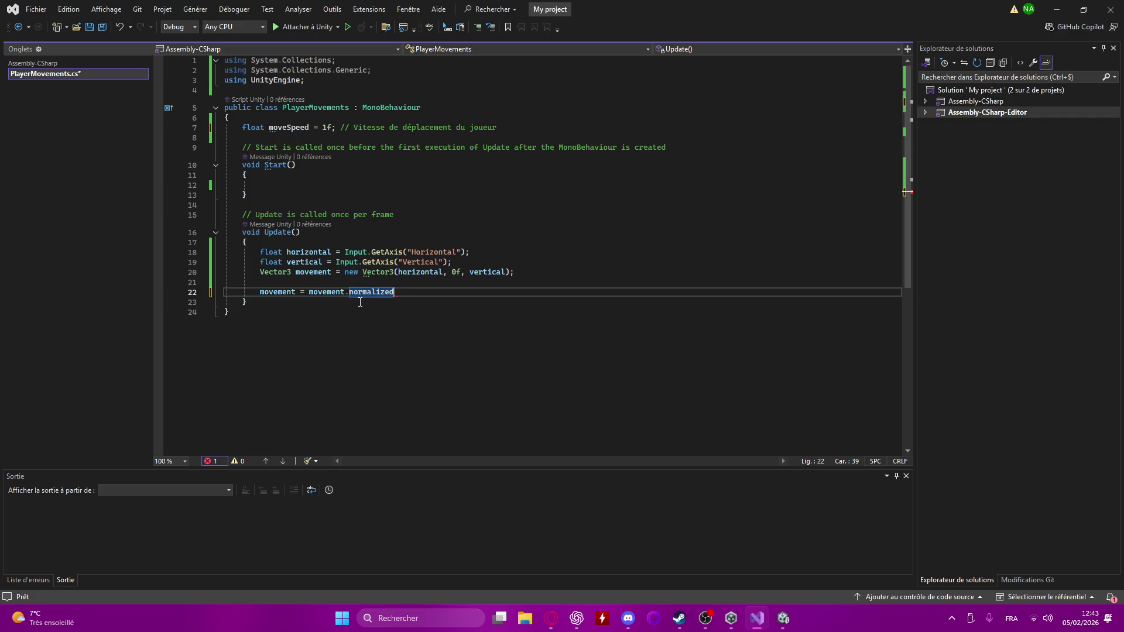
pyautogui.write(' * speed')
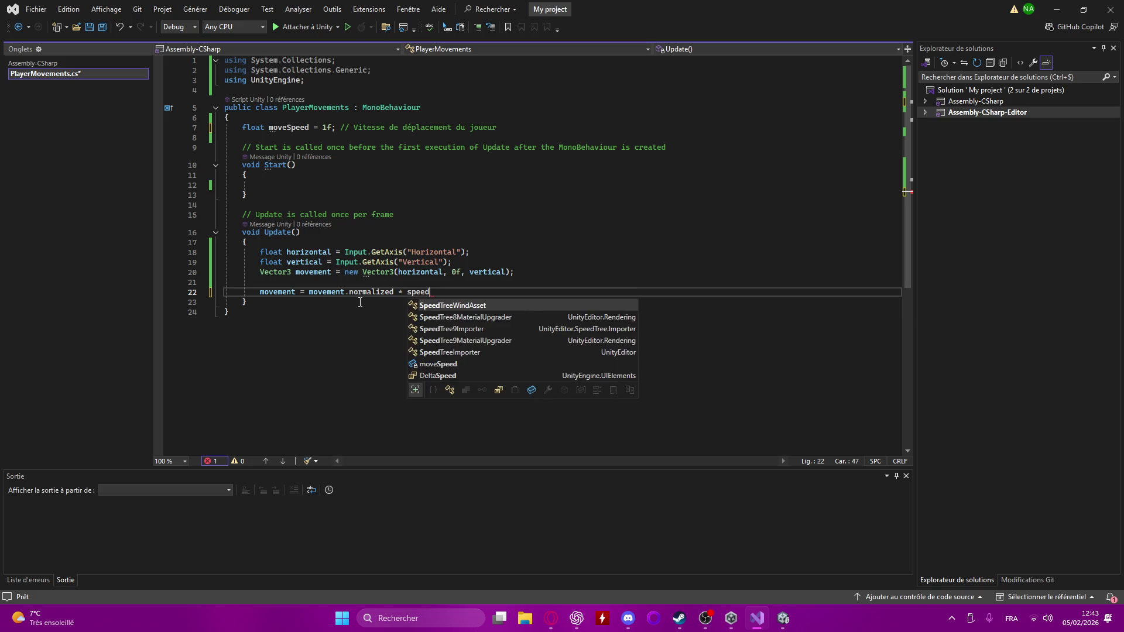
pyautogui.press('BackSpace')
pyautogui.press('BackSpace')
pyautogui.press('BackSpace')
pyautogui.press('BackSpace')
pyautogui.press('BackSpace')
pyautogui.write('move')
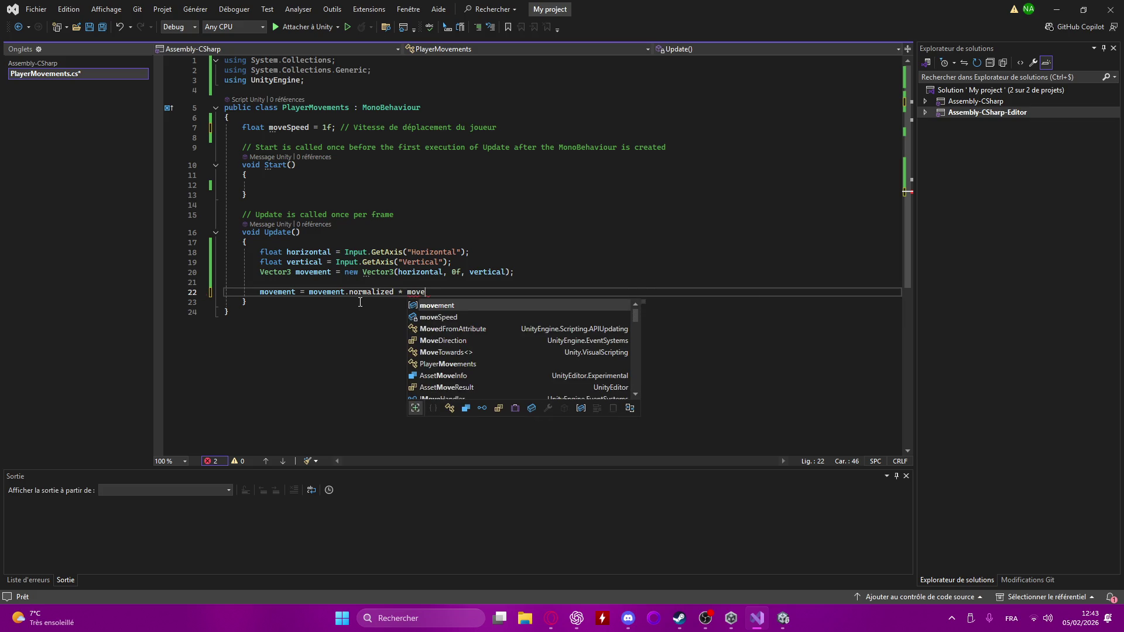
pyautogui.write('Speed ')
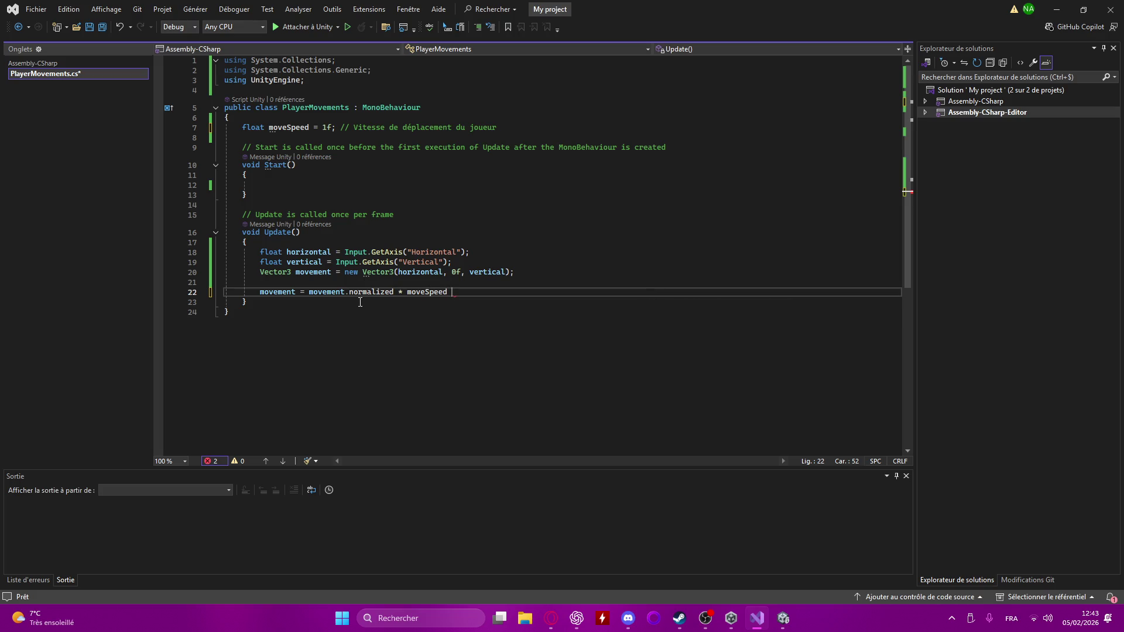
pyautogui.write('* ')
pyautogui.write('Tim')
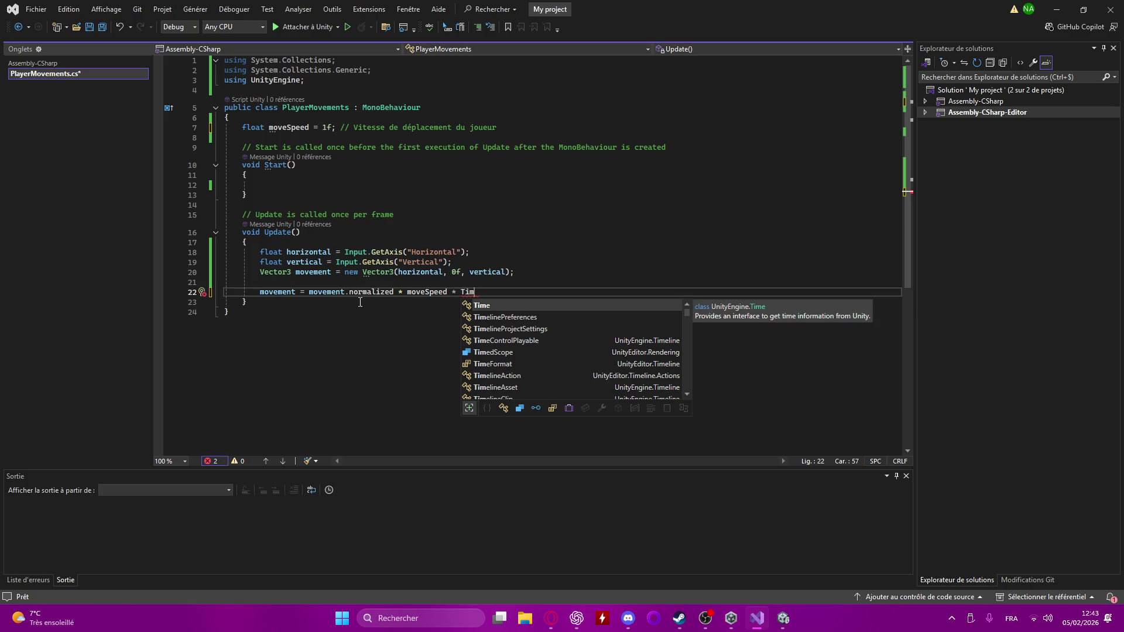
pyautogui.write('e.')
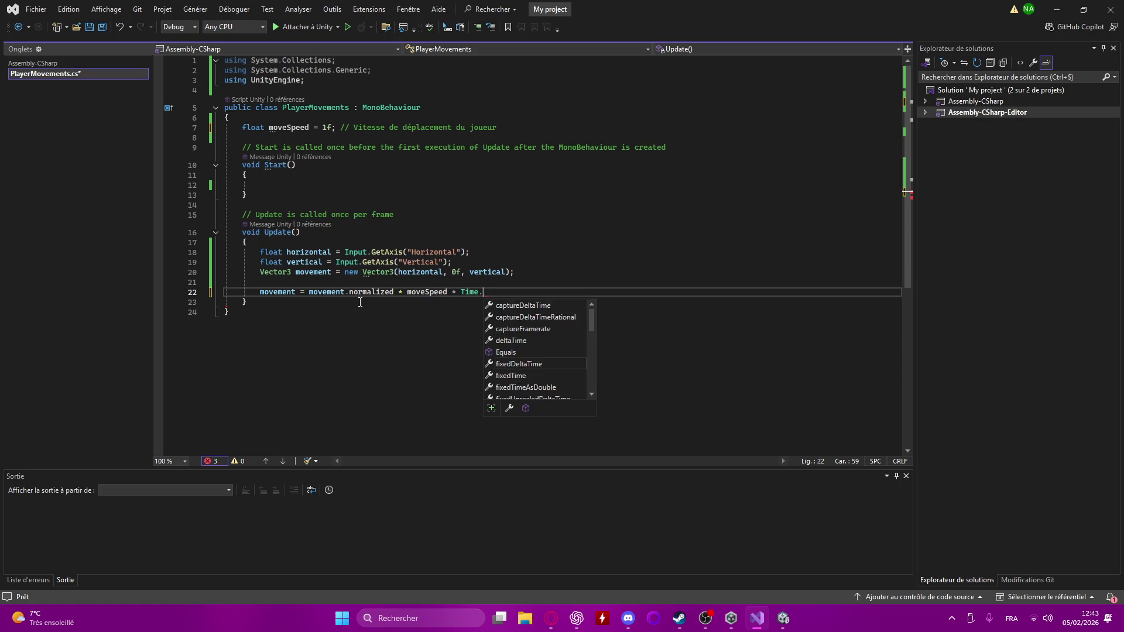
pyautogui.write('fixe')
pyautogui.press('Tab')
pyautogui.write(';')
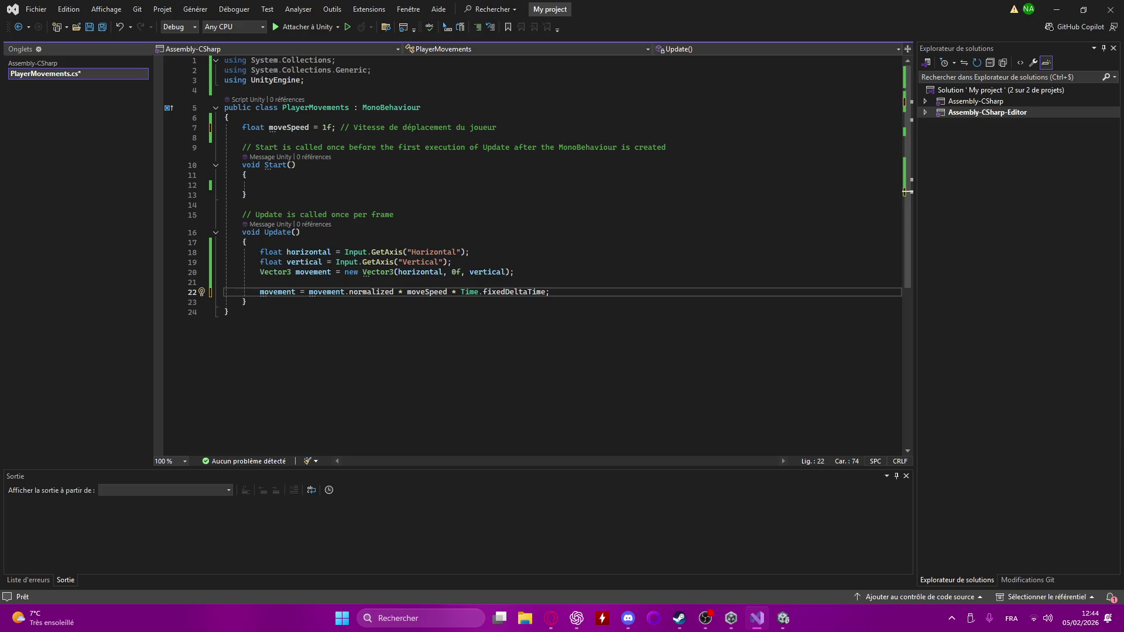
pyautogui.hotkey('ctrl', 's')
# - Switch to the recording software and back to Visual Studio, now attached to Unity
pyautogui.click(707, 621)
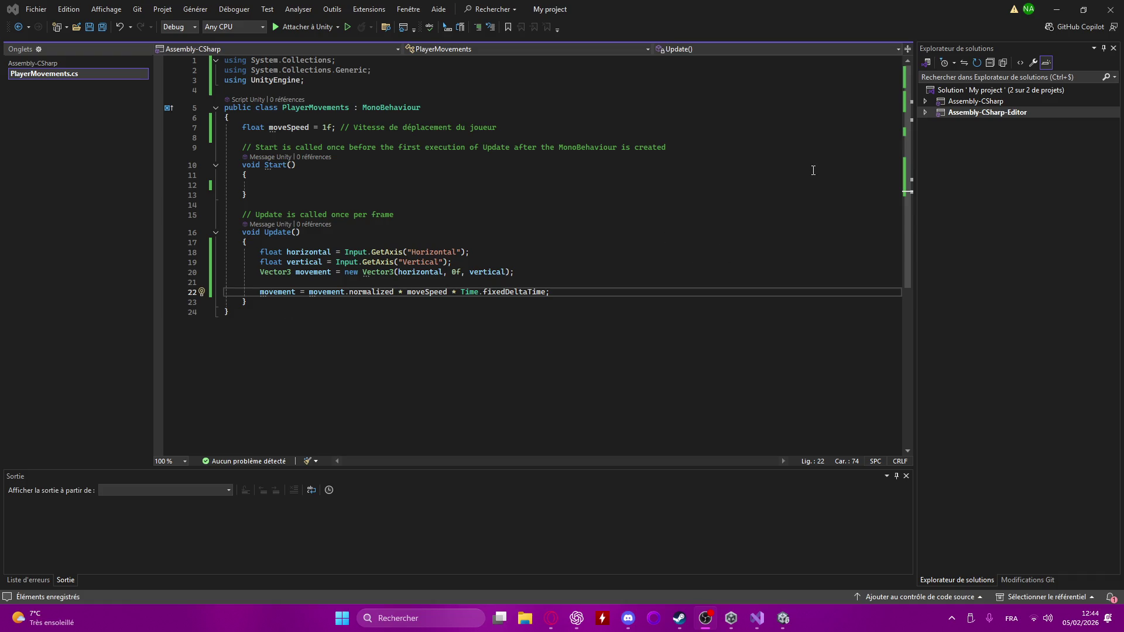
pyautogui.click(869, 15)
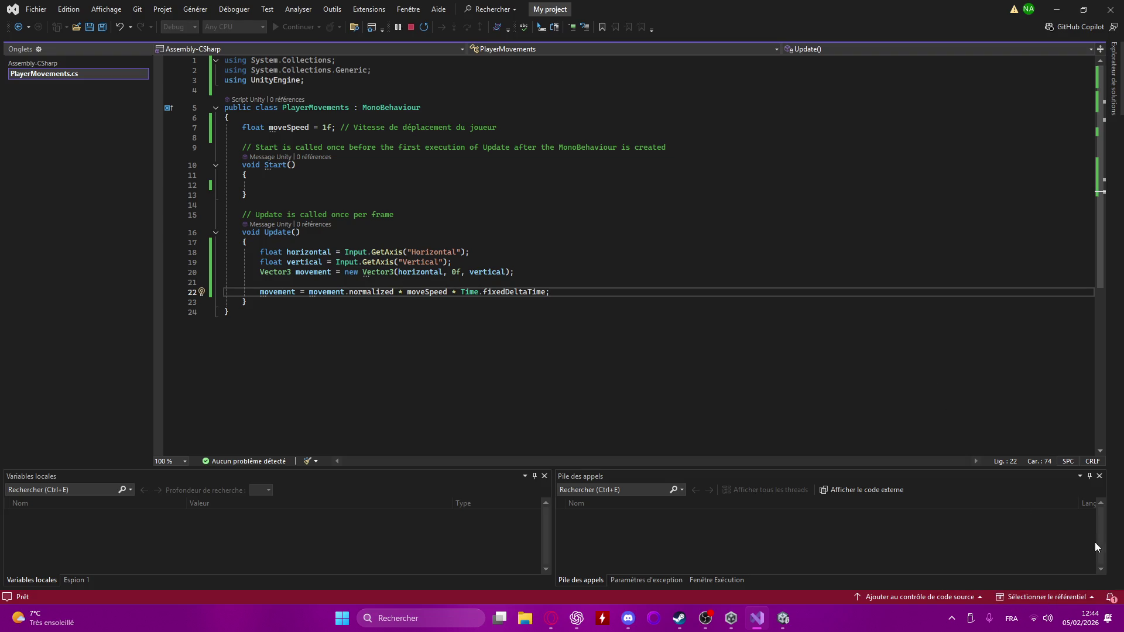
# - Toggle the notifications, review Start and Update, and place the cursor on empty line 8
pyautogui.click(1109, 597)
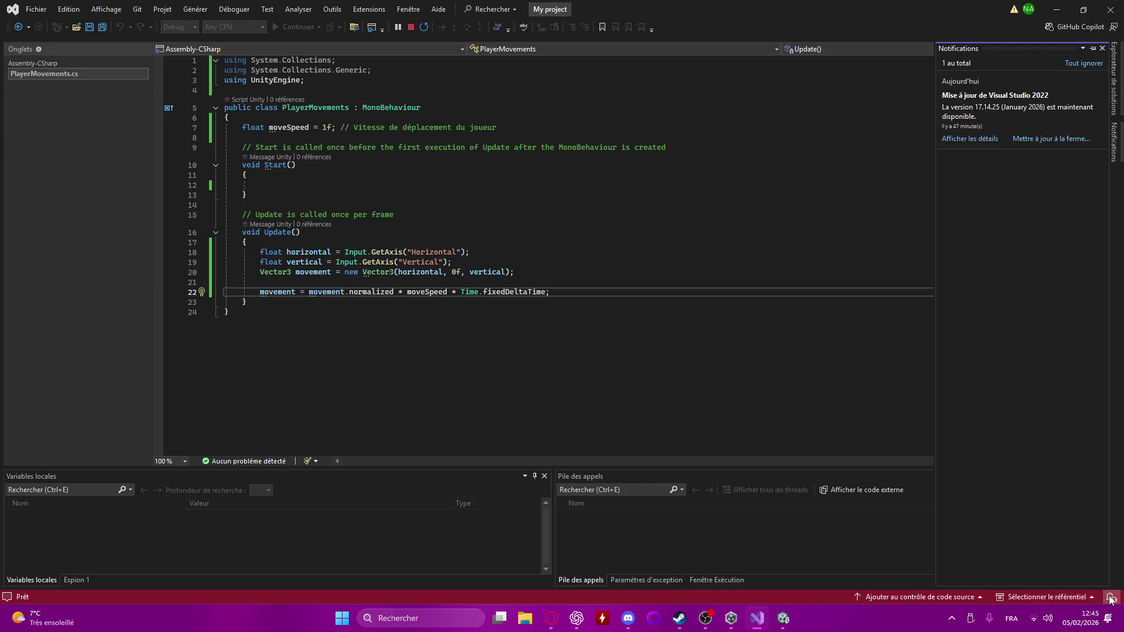
pyautogui.click(1110, 597)
pyautogui.click(805, 166)
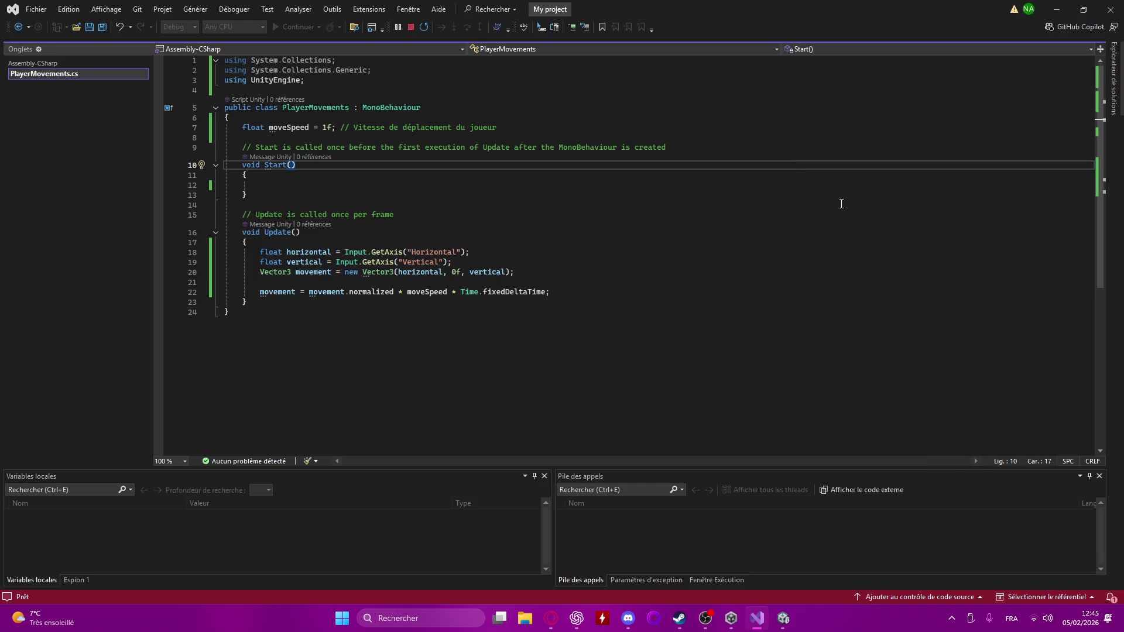
pyautogui.moveTo(7, 599)
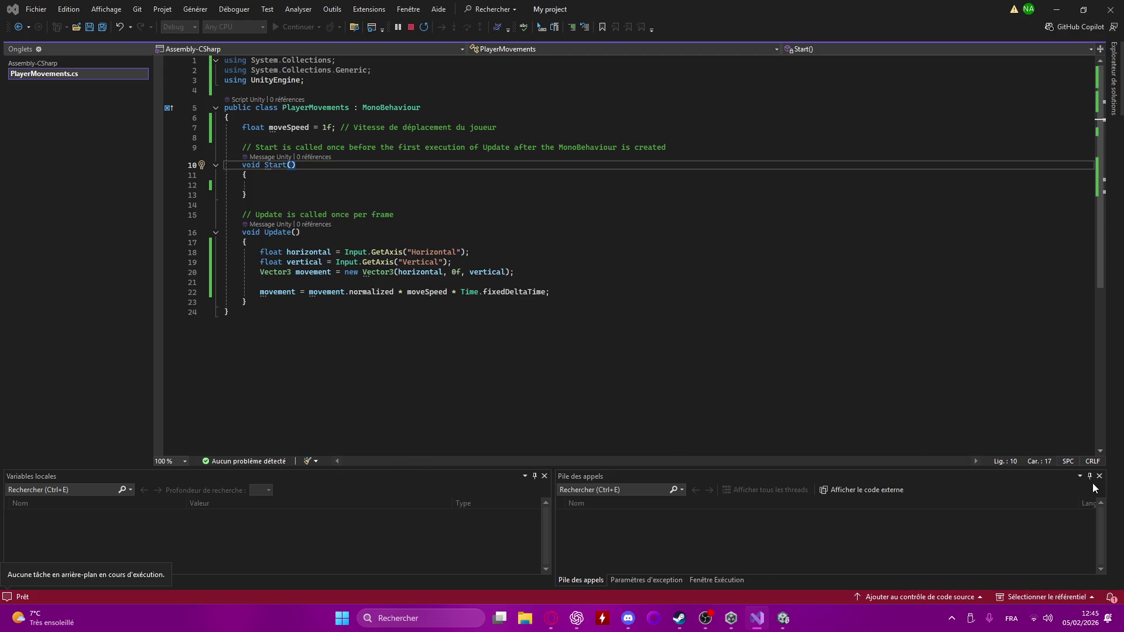
pyautogui.click(333, 303)
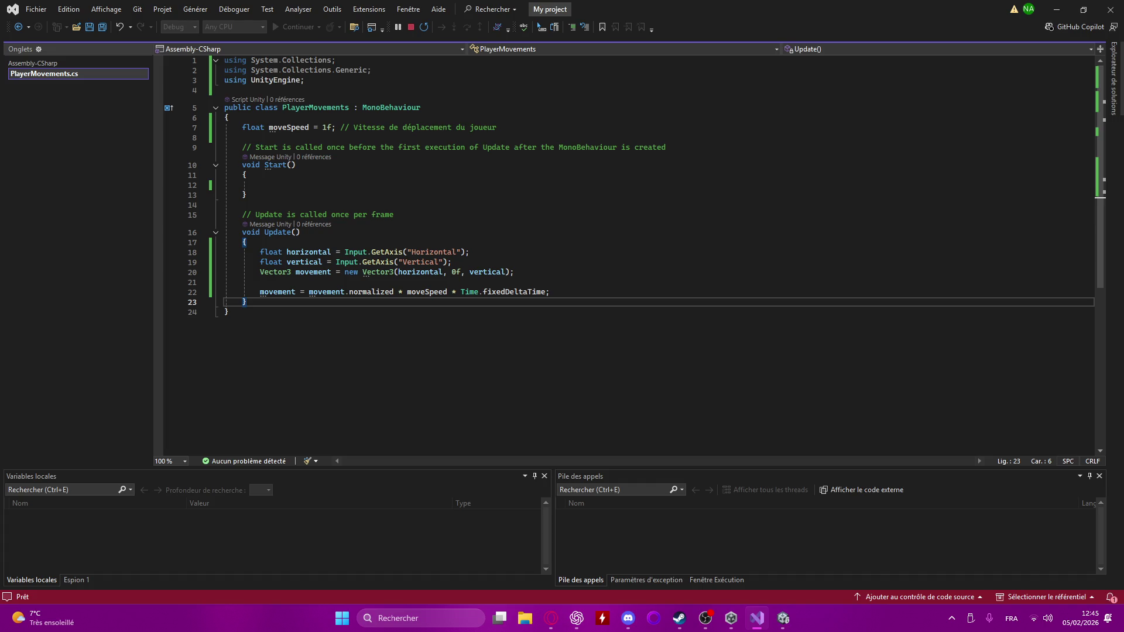
pyautogui.click(556, 292)
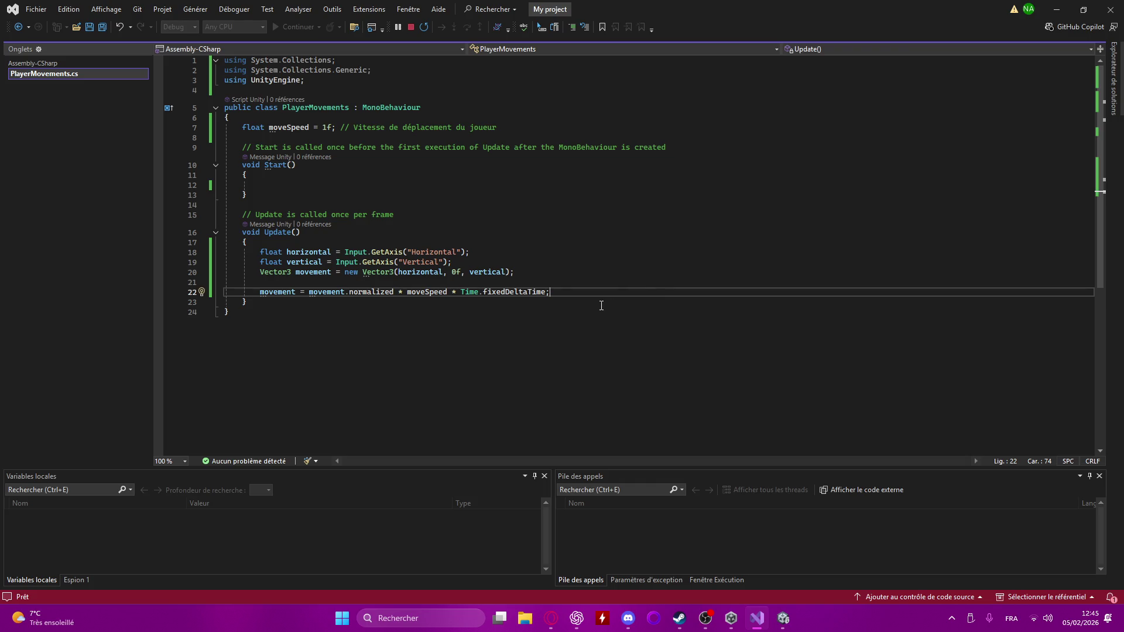
pyautogui.click(485, 128)
pyautogui.click(454, 138)
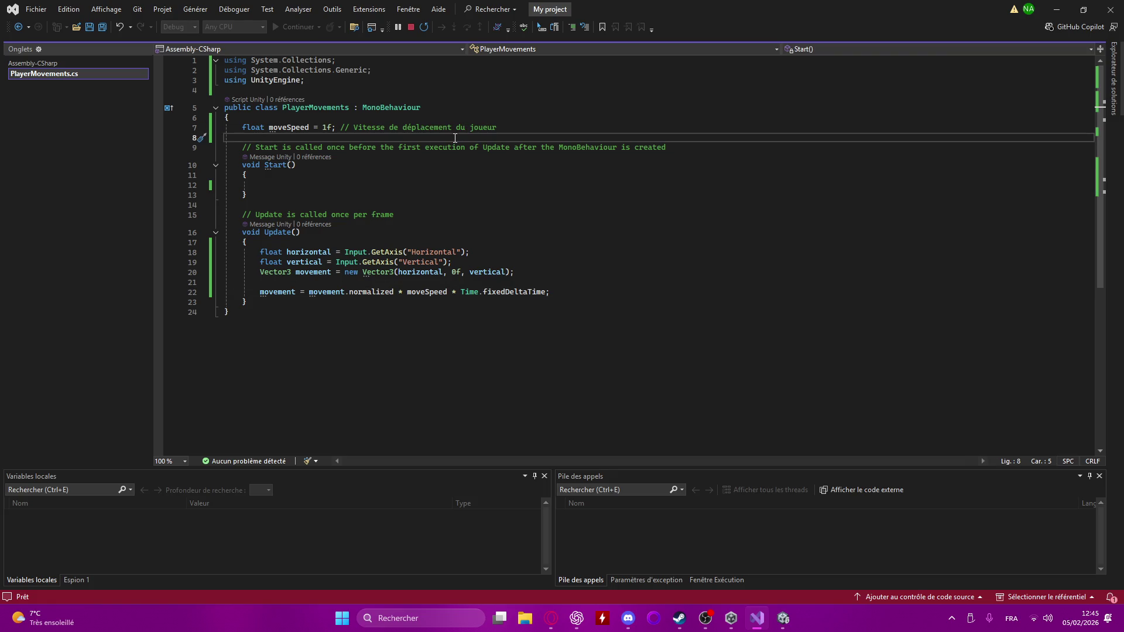
# - Declare 'private Rigidbody rigidbody;' on a new line under moveSpeed
pyautogui.hotkey('ctrl', 'Return')
pyautogui.write('Rid')
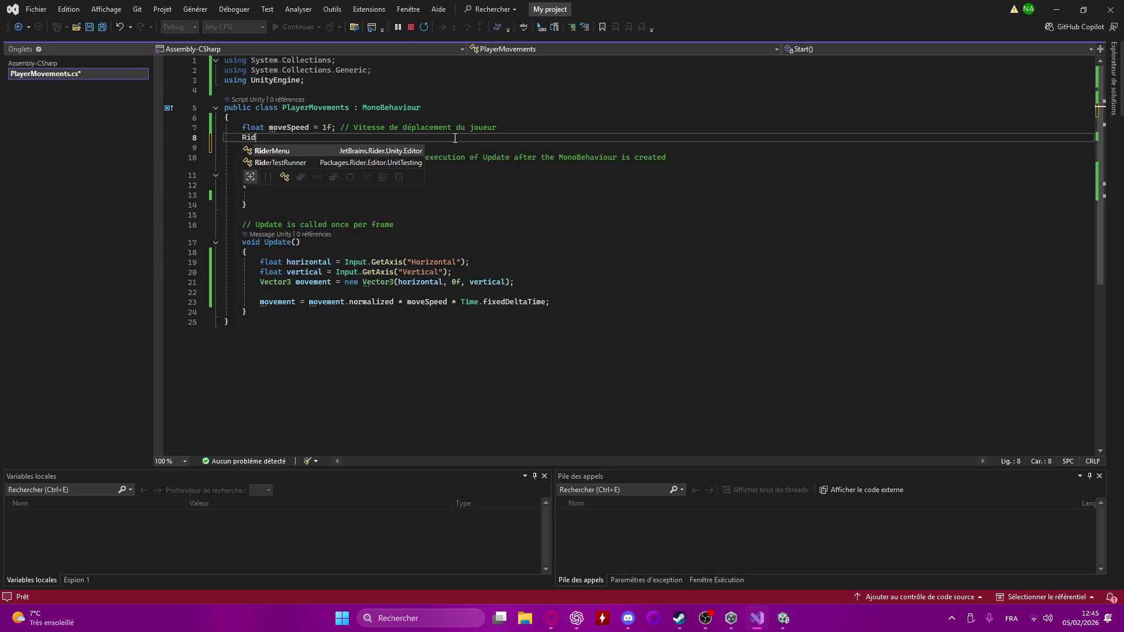
pyautogui.press('BackSpace')
pyautogui.write('gi')
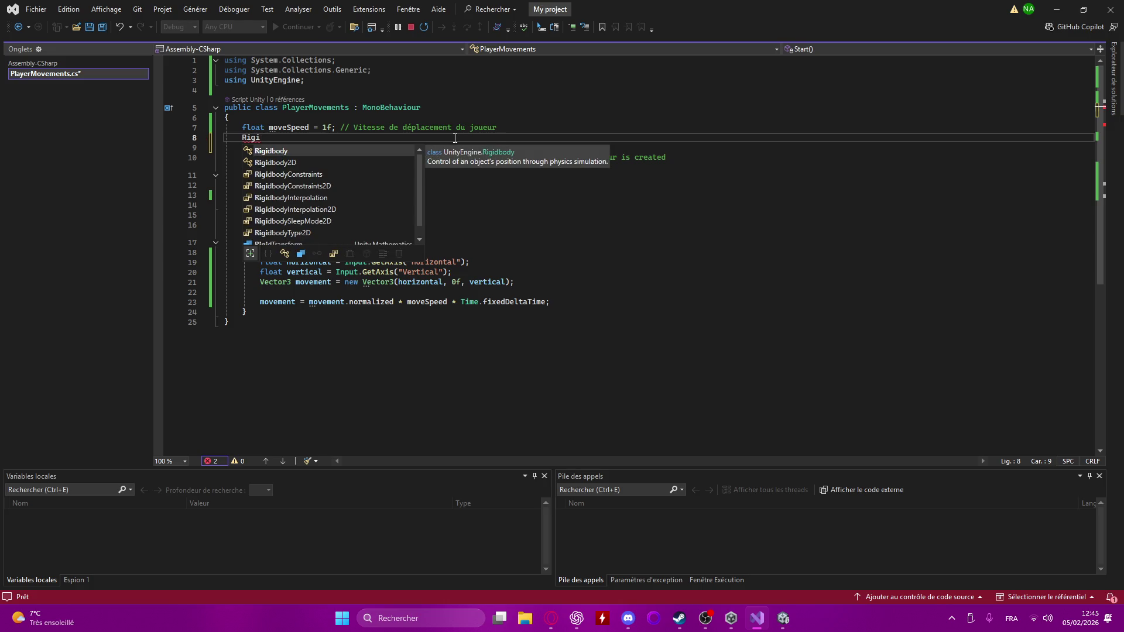
pyautogui.write('dbody rigidbody')
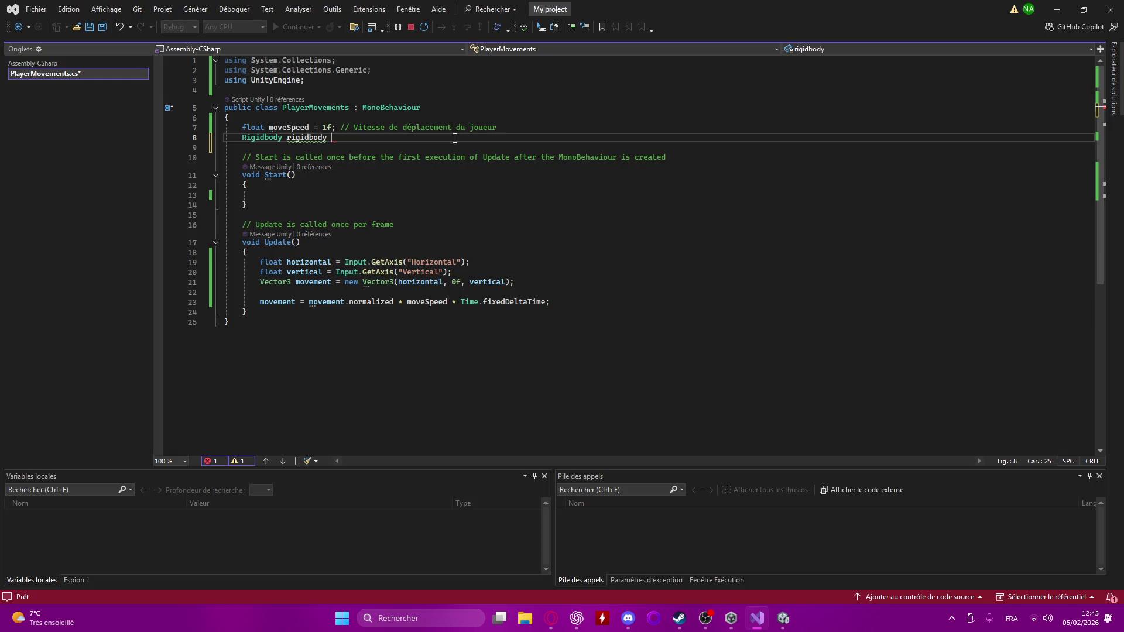
pyautogui.write(' =')
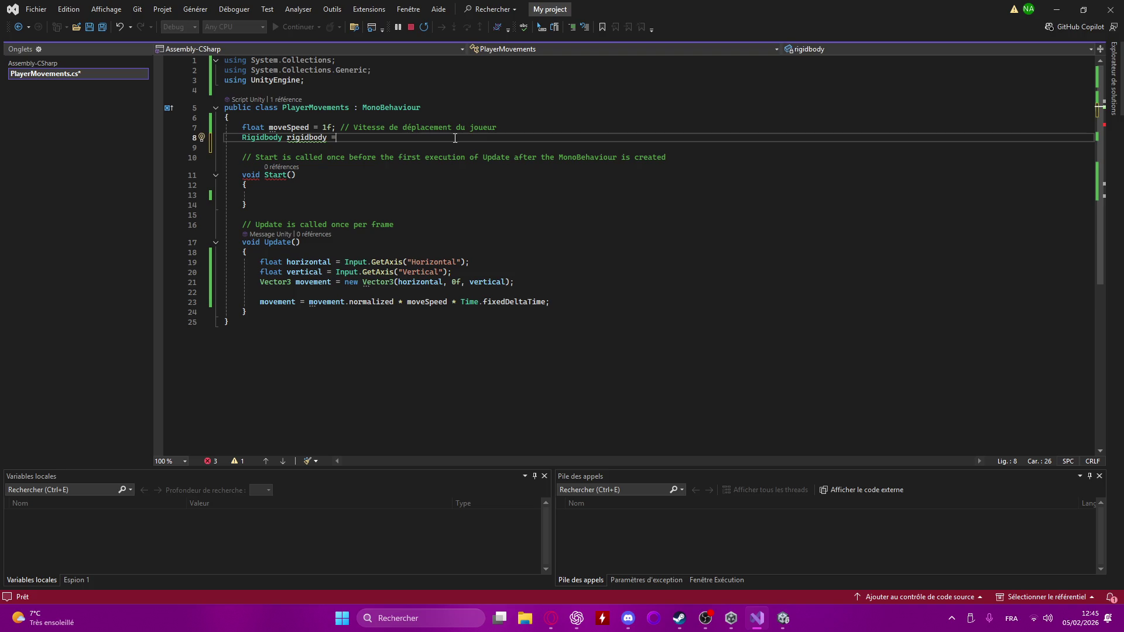
pyautogui.press('BackSpace')
pyautogui.press('BackSpace')
pyautogui.write(';')
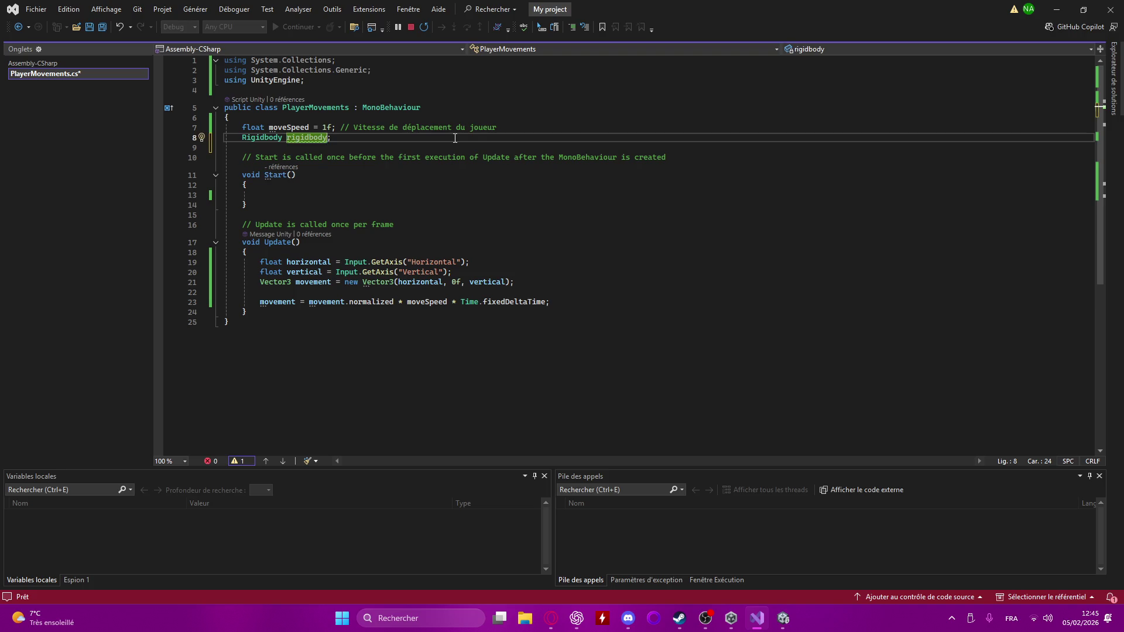
pyautogui.press('Home')
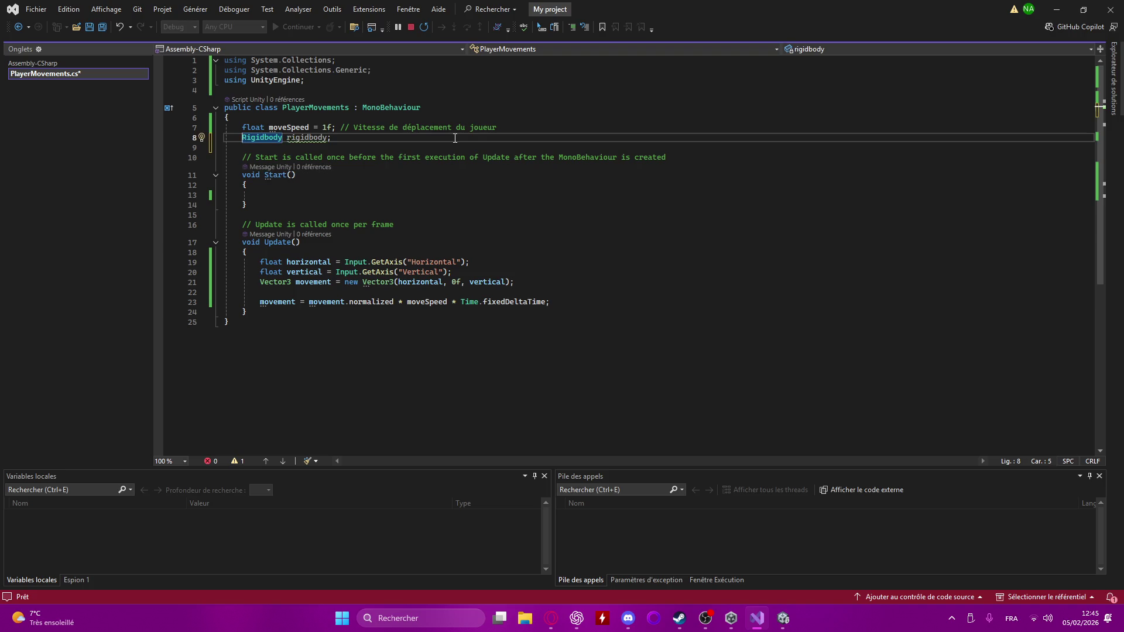
pyautogui.write('private')
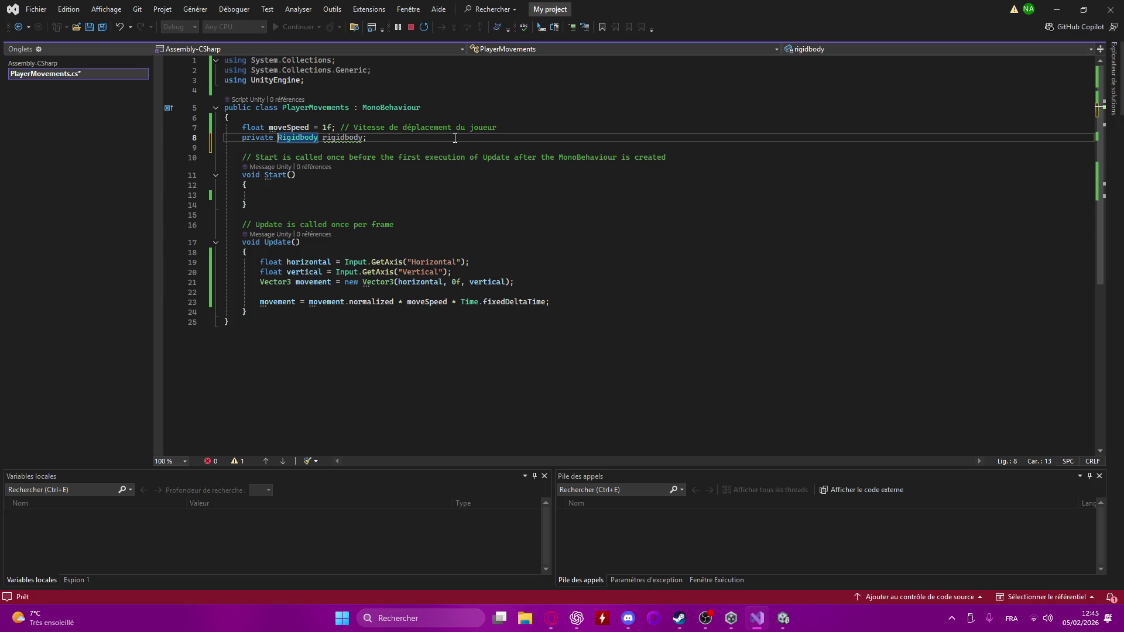
# - Below the movement line in Update, start a rigidbody.MovePosition call
pyautogui.click(362, 311)
pyautogui.click(585, 300)
pyautogui.press('Return')
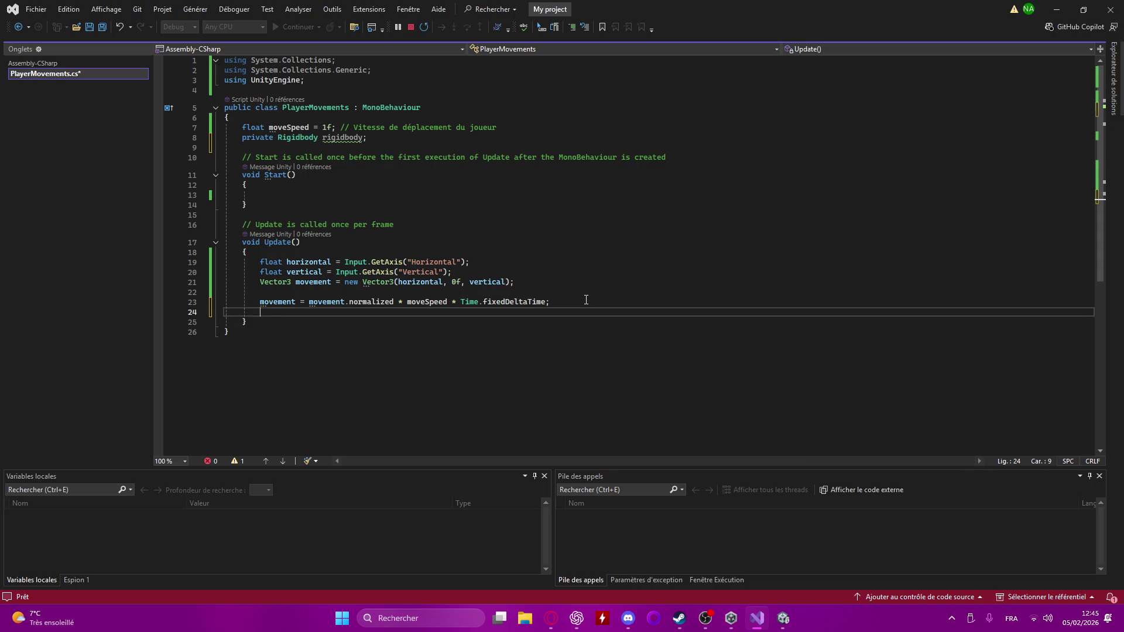
pyautogui.write('rigi')
pyautogui.press('Tab')
pyautogui.write('.')
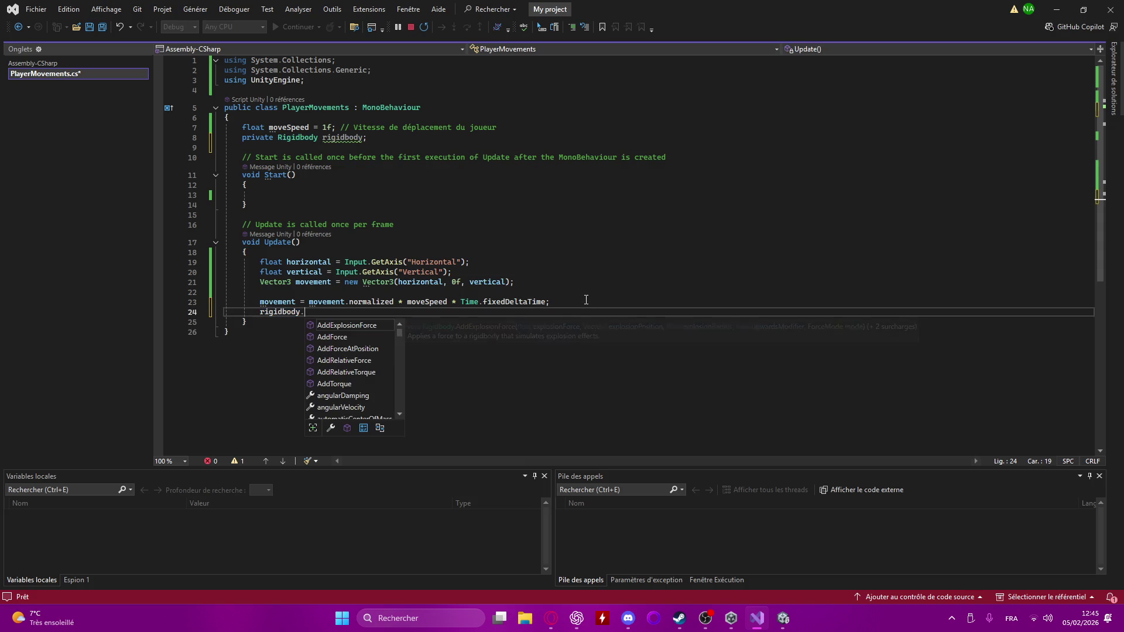
pyautogui.write('Move')
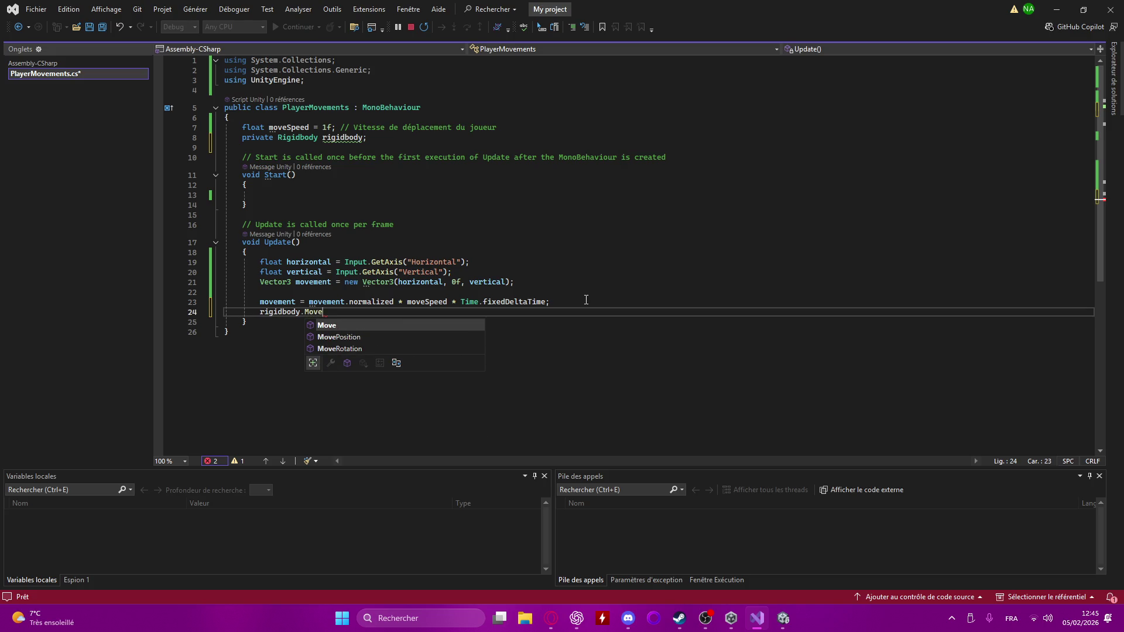
pyautogui.press('Tab')
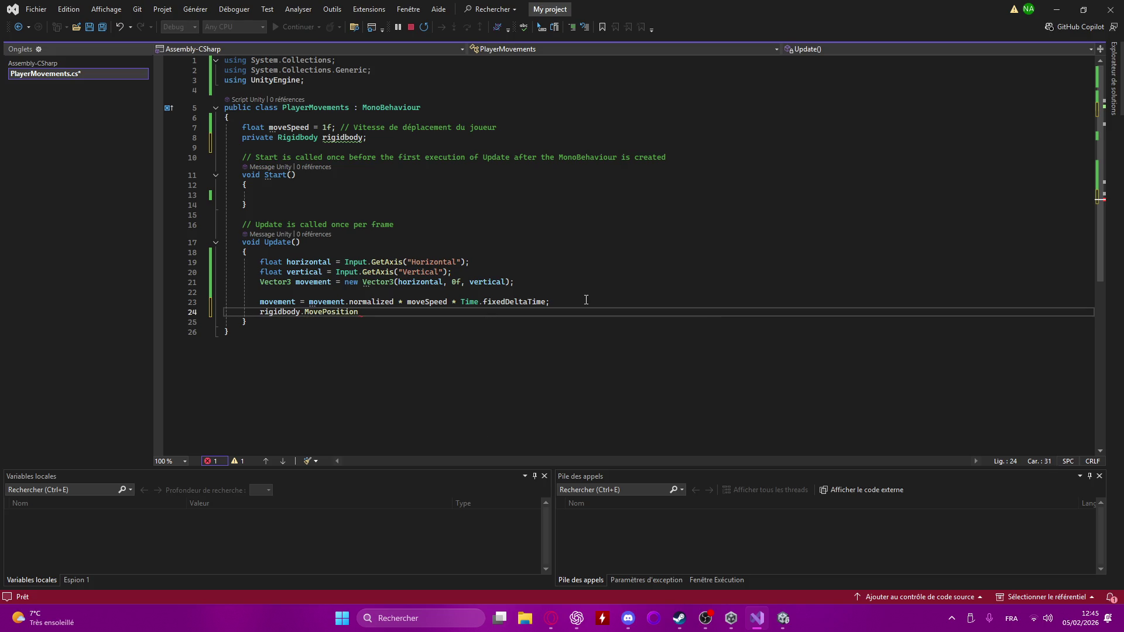
# - Complete the call as rigidbody.MovePosition(rigidbody.position + movement);
pyautogui.write('(r')
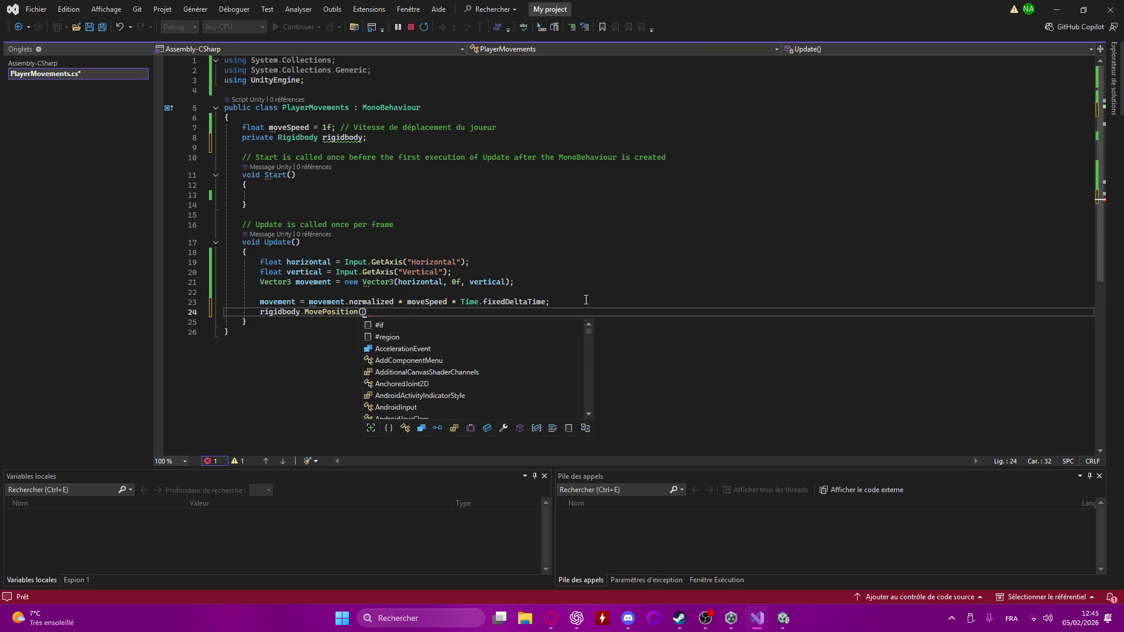
pyautogui.press('Tab')
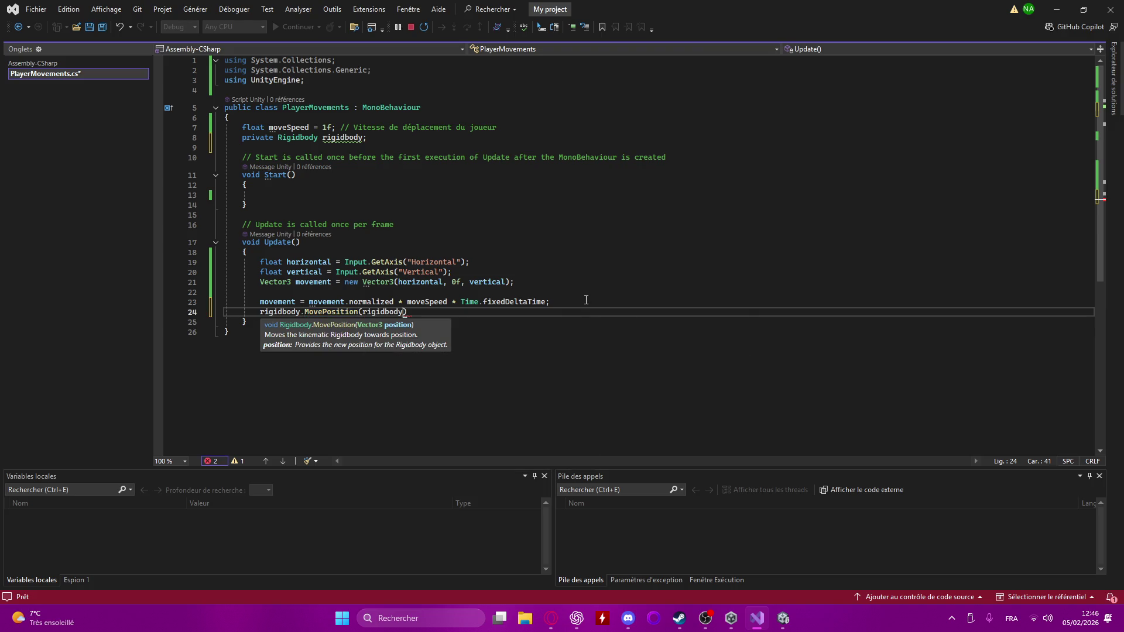
pyautogui.write('.')
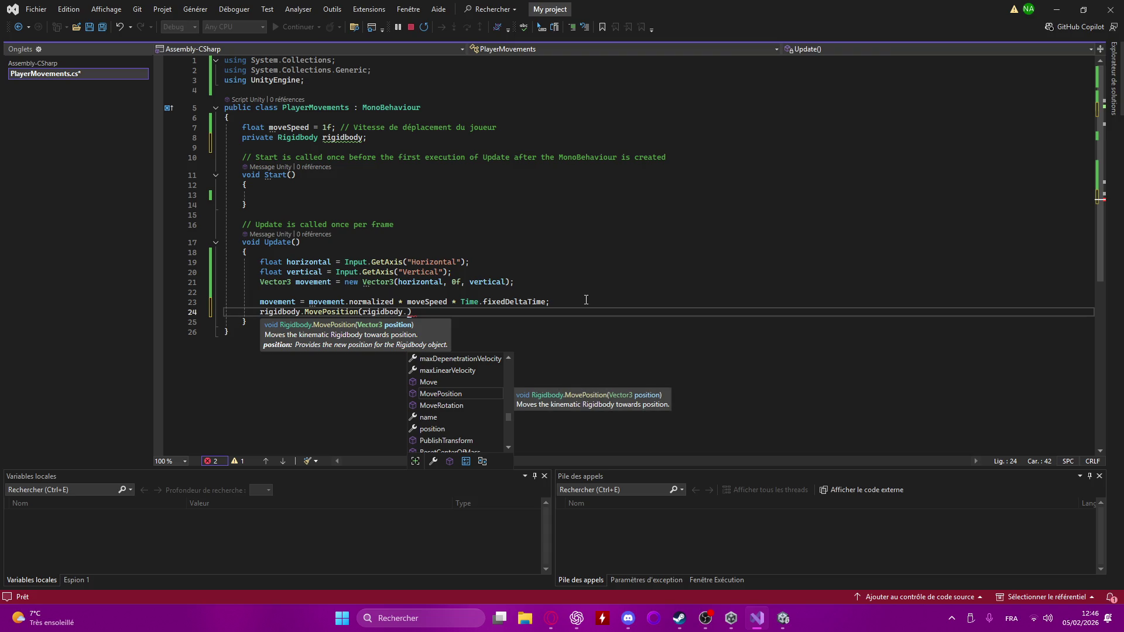
pyautogui.write('position')
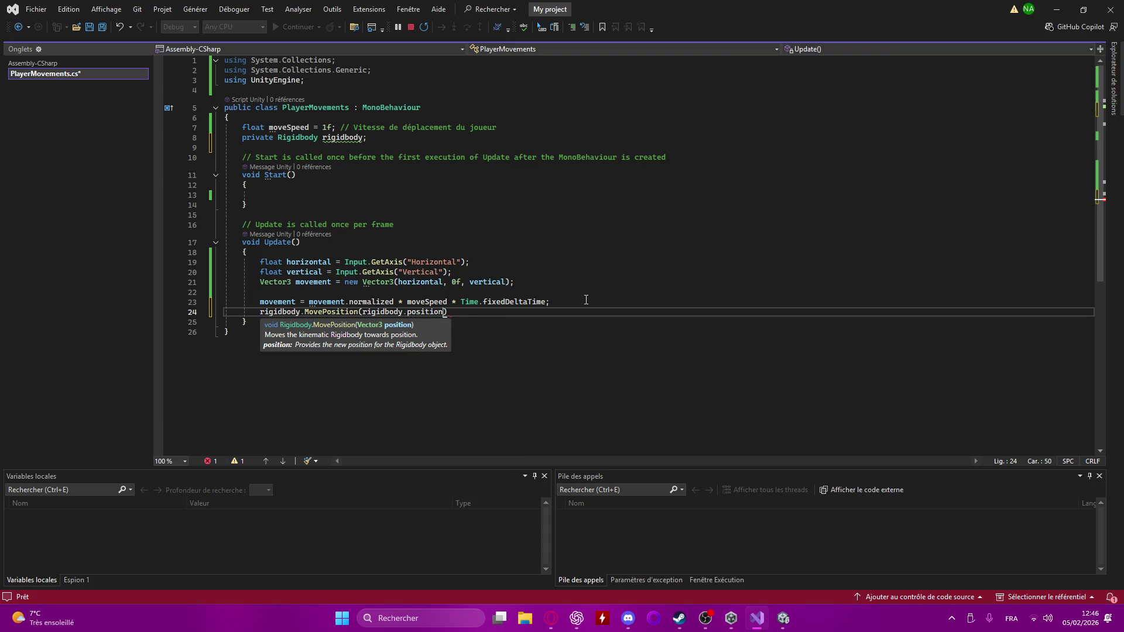
pyautogui.press('Tab')
pyautogui.write('+ move')
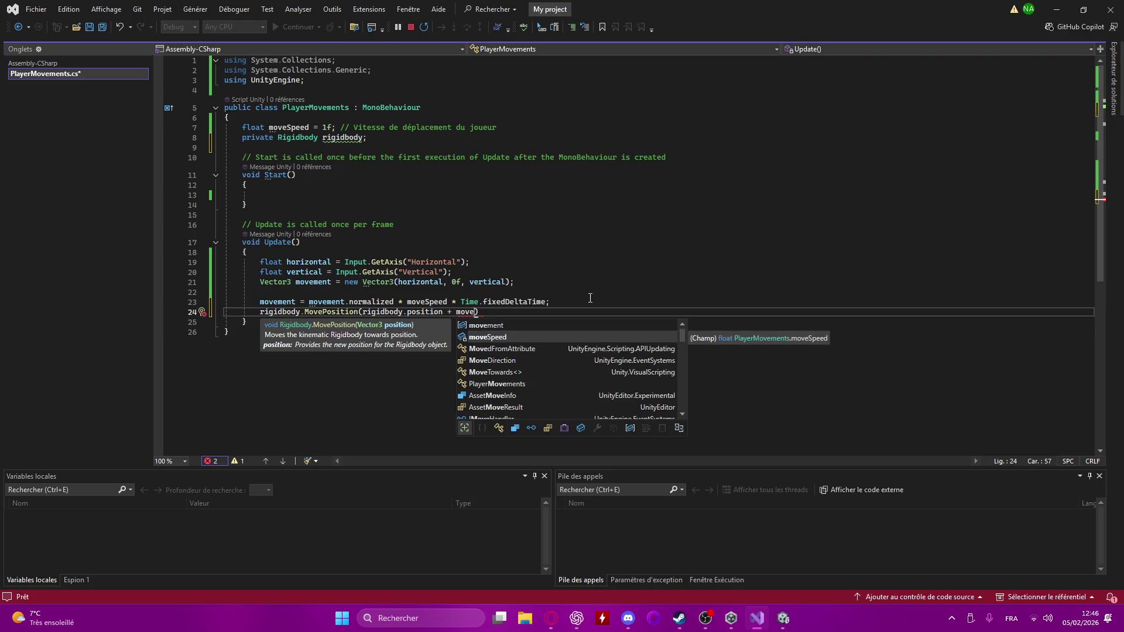
pyautogui.press('Tab')
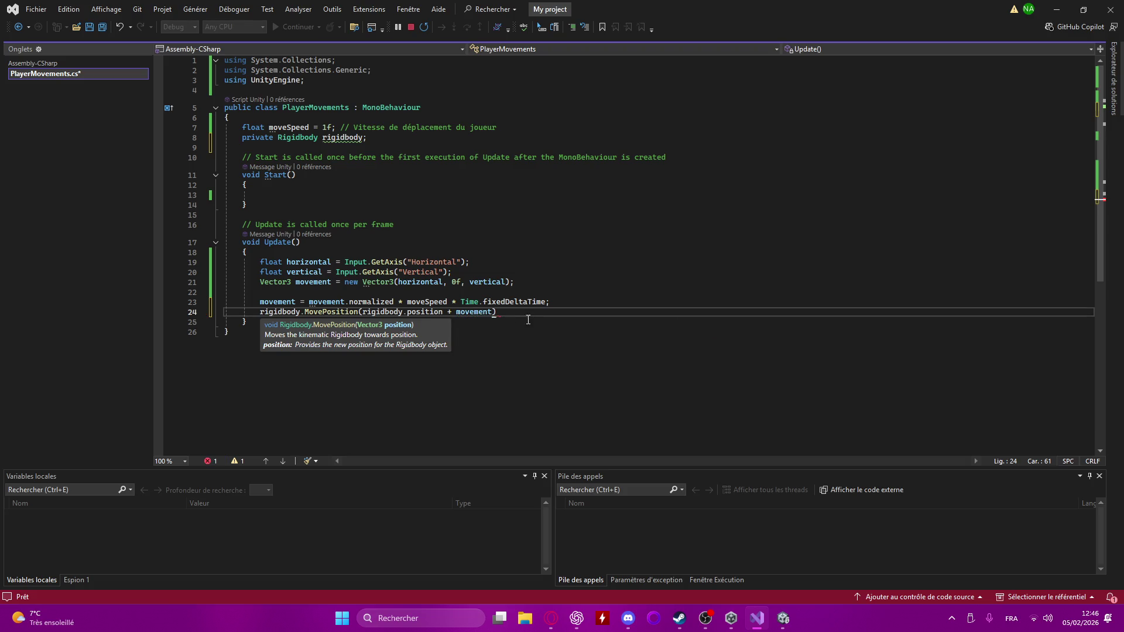
pyautogui.click(538, 311)
pyautogui.write(';')
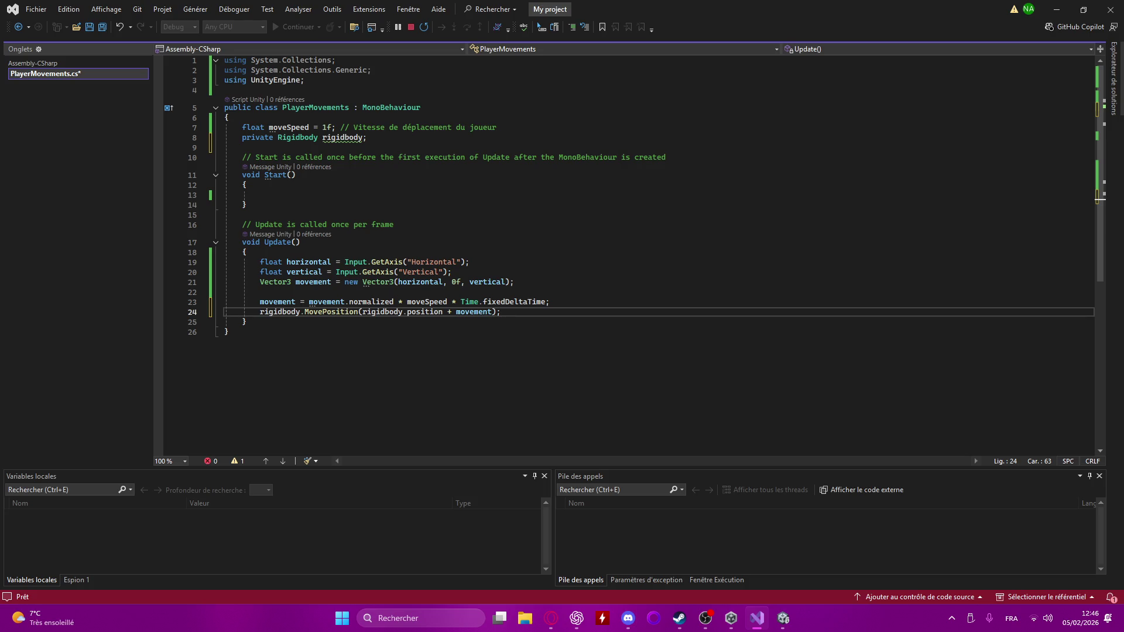
pyautogui.click(351, 194)
# - In Start, write 'rigidbody = GetComponent<Rigidbody>();'
pyautogui.write('rigi')
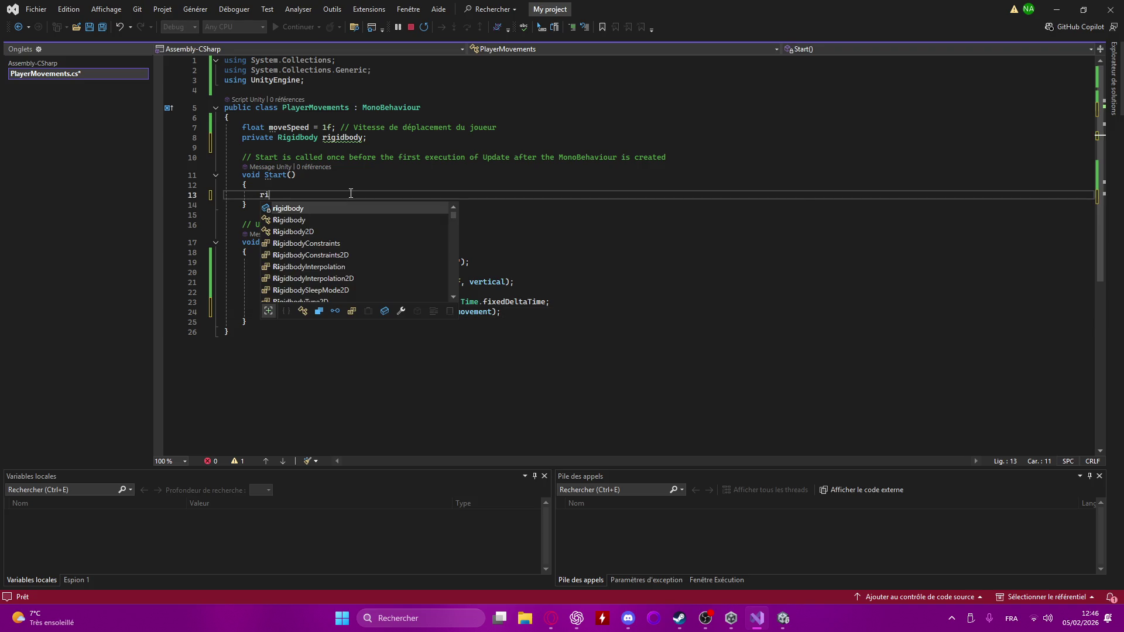
pyautogui.press('Tab')
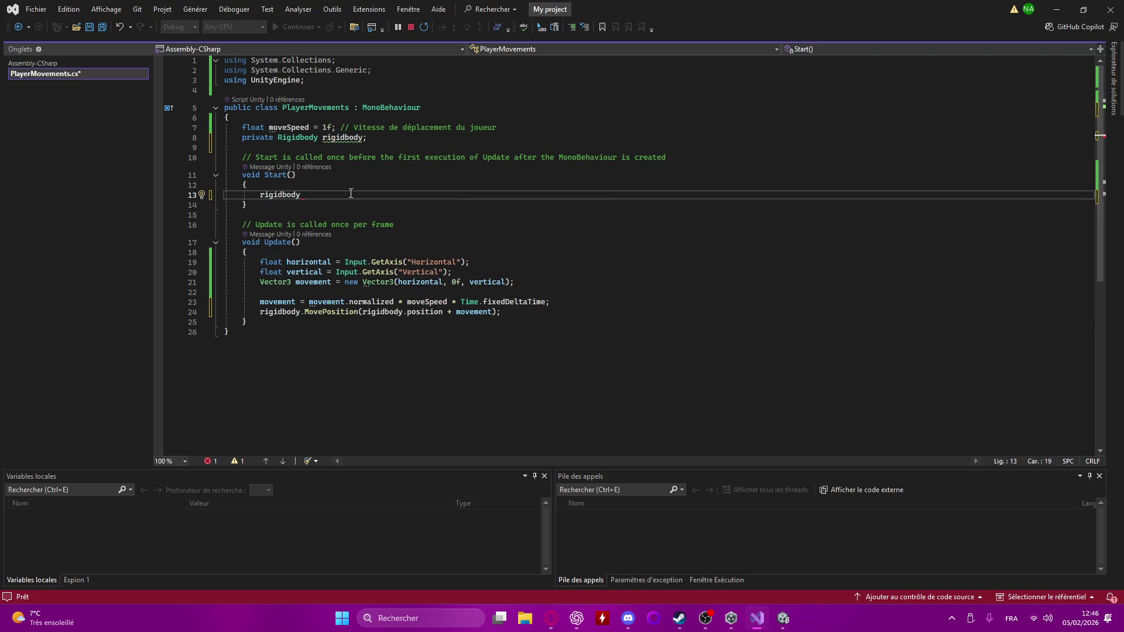
pyautogui.write('= Get')
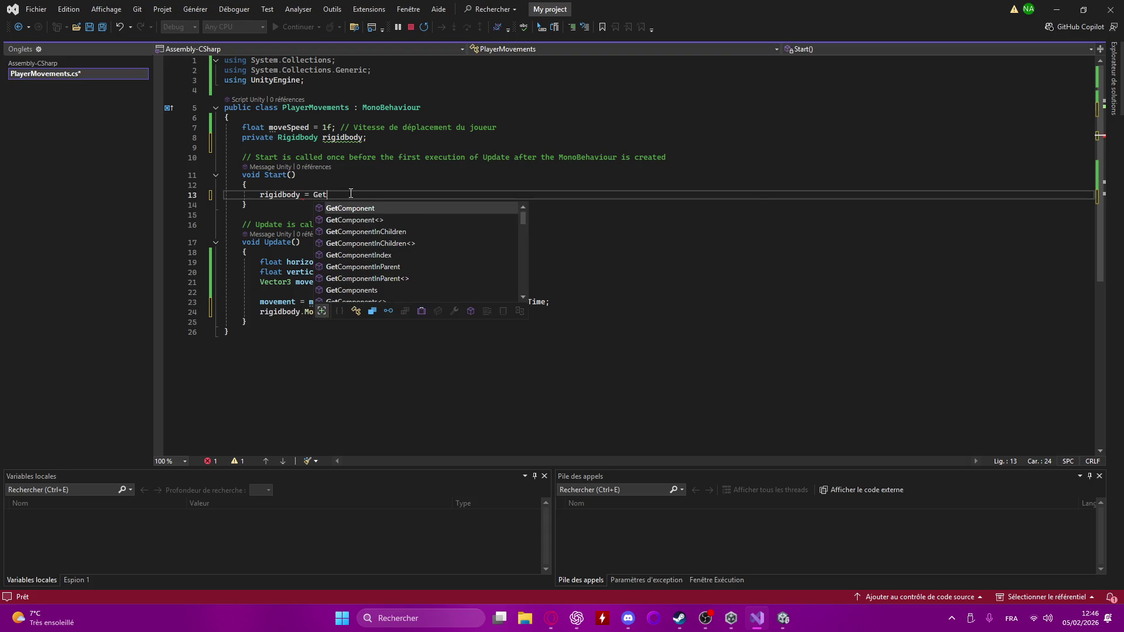
pyautogui.write('Com')
pyautogui.press('Tab')
pyautogui.write('.')
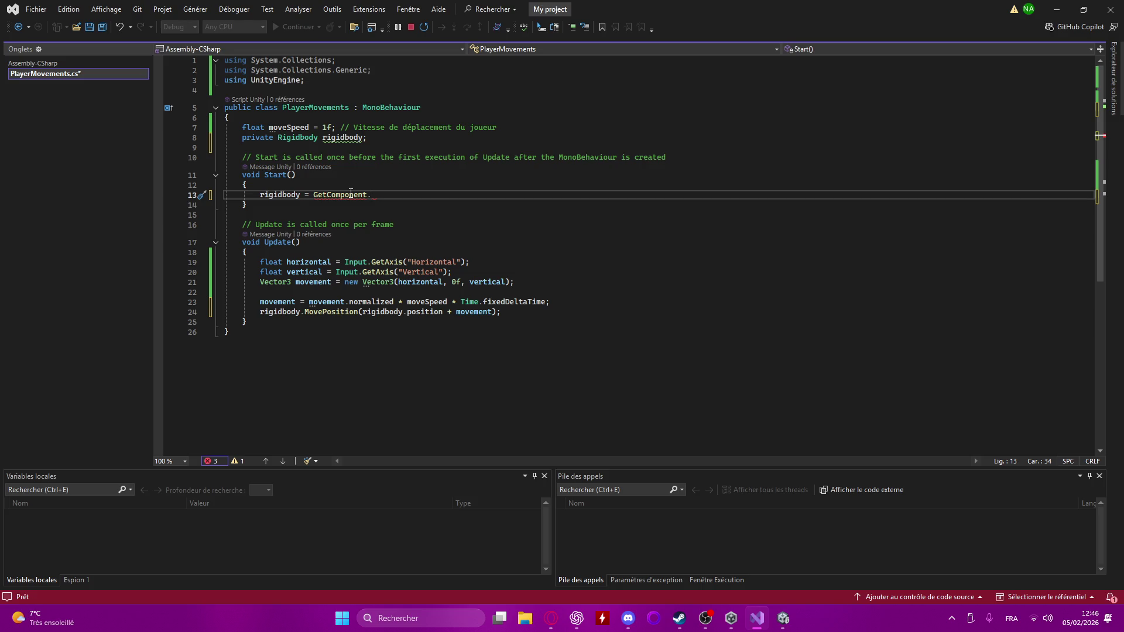
pyautogui.press('BackSpace')
pyautogui.write('<Ri>')
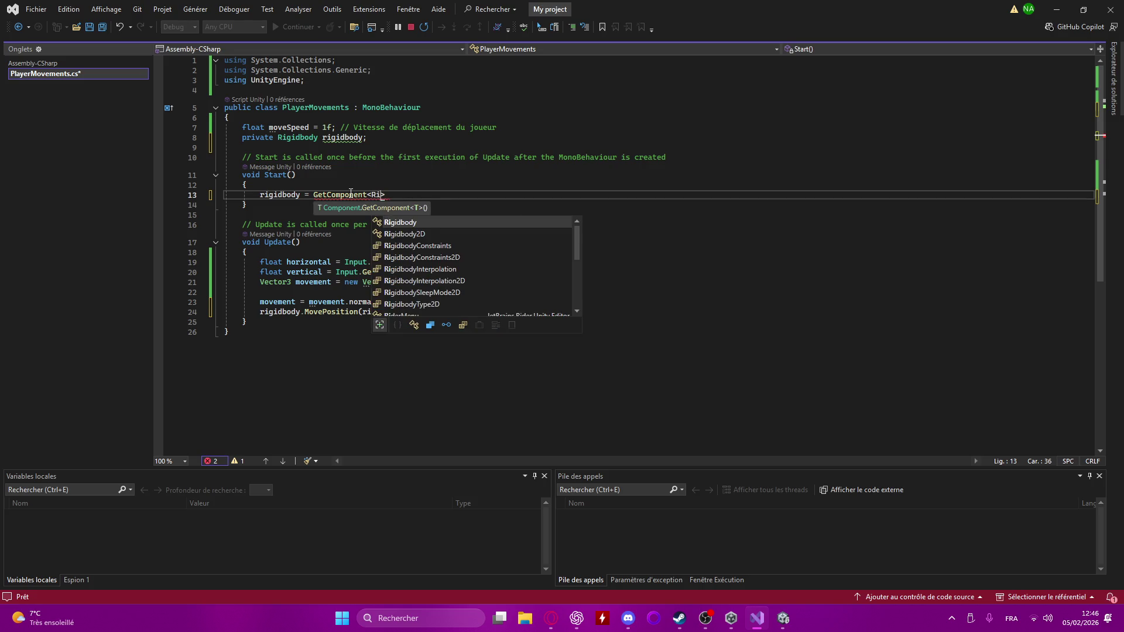
pyautogui.press('Tab')
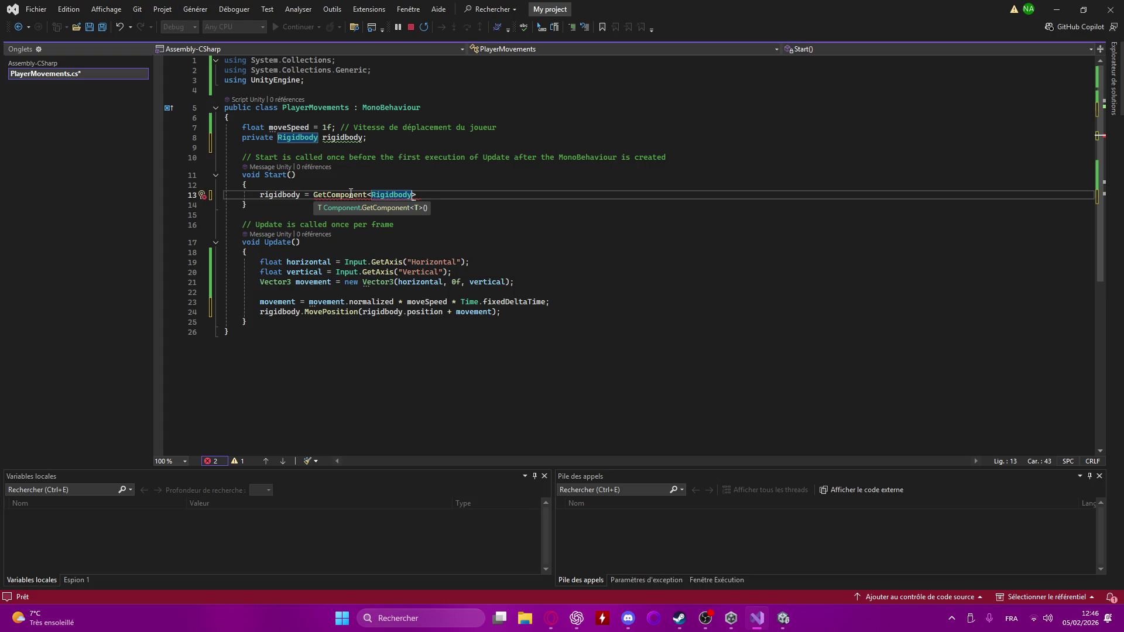
pyautogui.write('>();')
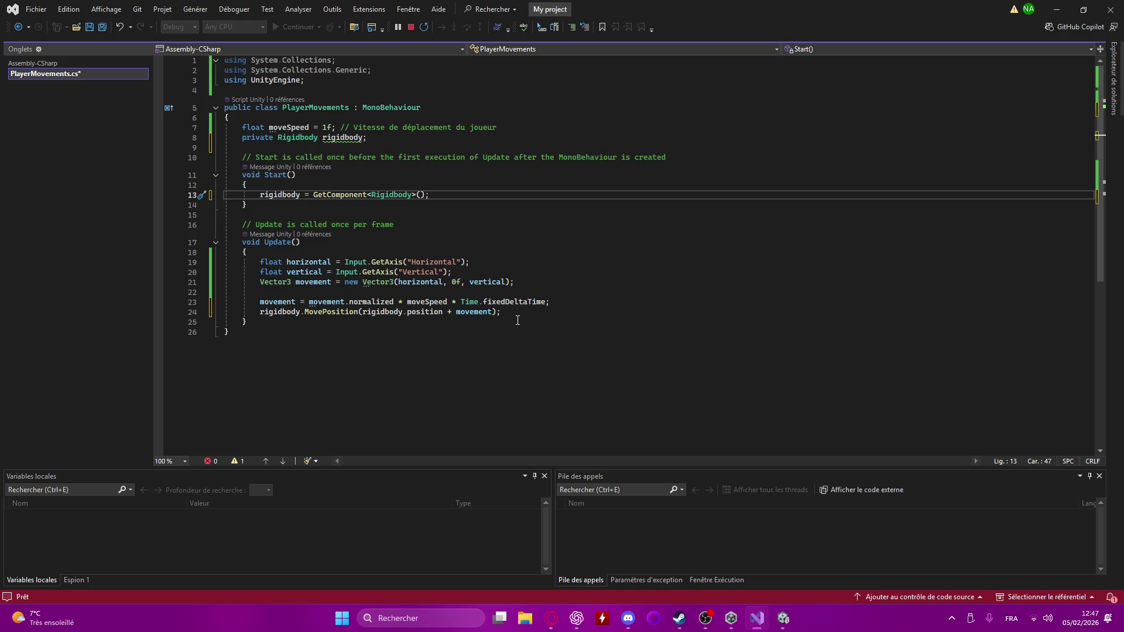
pyautogui.moveTo(702, 621)
# - Look at the Opera browser, then switch back to the PlayerMovements script
pyautogui.click(551, 618)
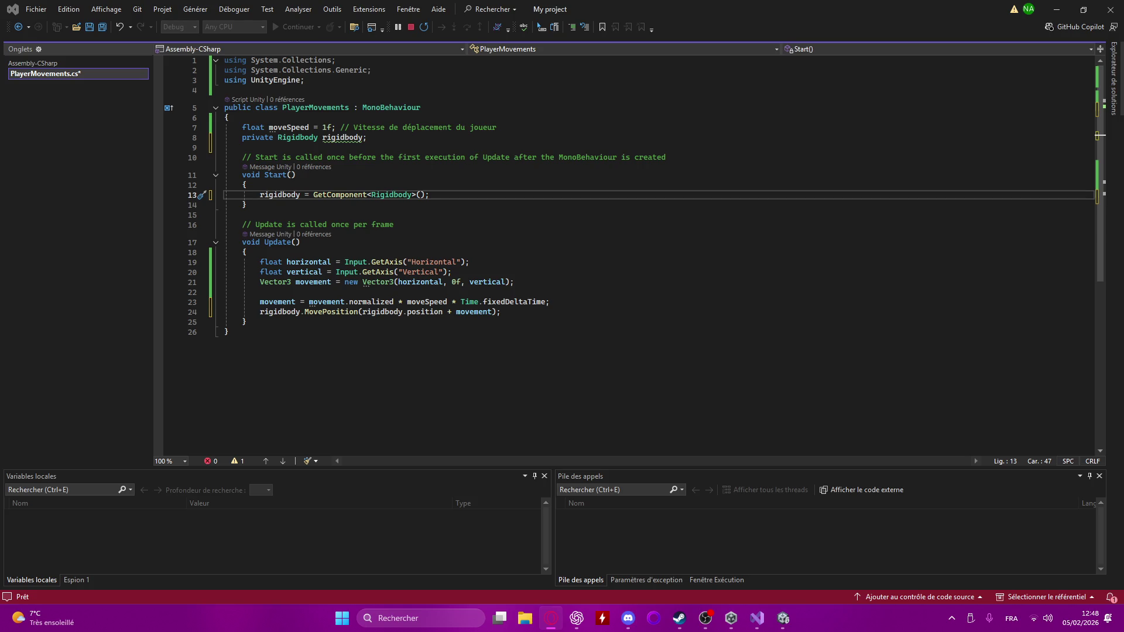
pyautogui.hotkey('alt', 'Tab')
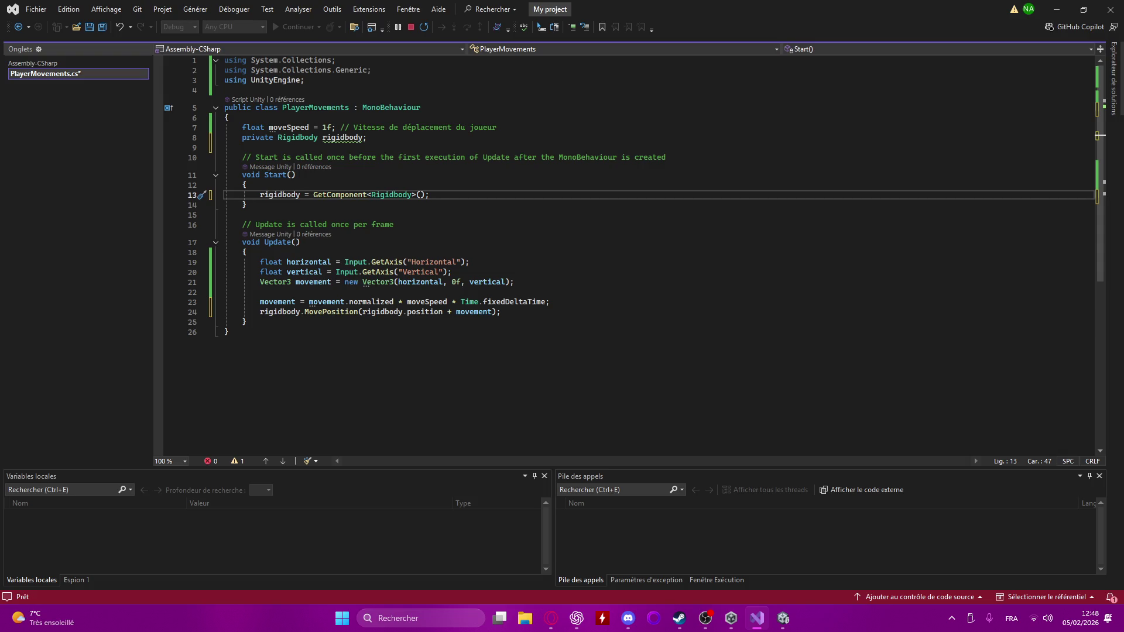
# - Rename Update to FixedUpdate on line 17, save, and make room above it
pyautogui.click(264, 241)
pyautogui.write('F')
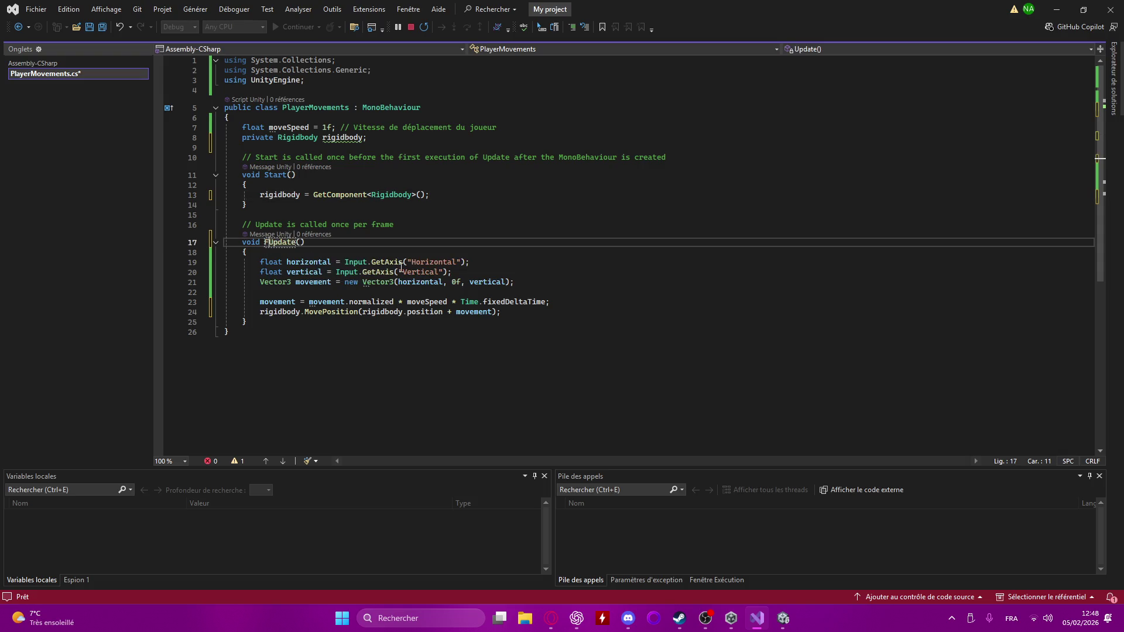
pyautogui.write('ixed')
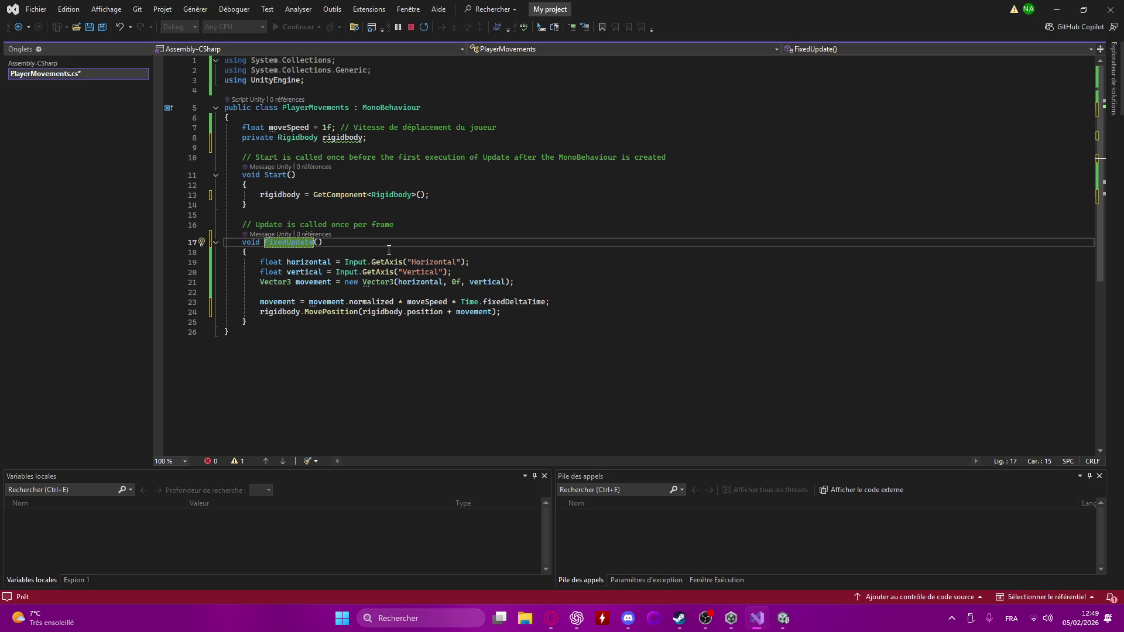
pyautogui.click(372, 242)
pyautogui.hotkey('ctrl', 's')
pyautogui.press('Up')
pyautogui.press('Up')
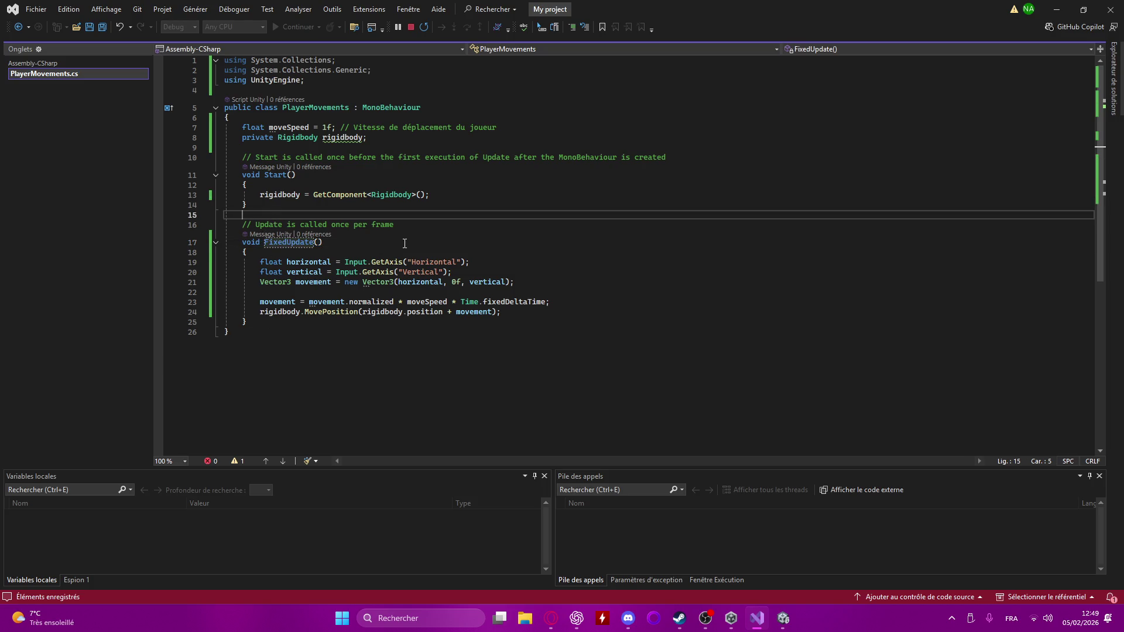
pyautogui.press('Return')
pyautogui.press('Return')
pyautogui.press('Up')
# - Insert an empty void Update() method above FixedUpdate and save the script
pyautogui.write('void')
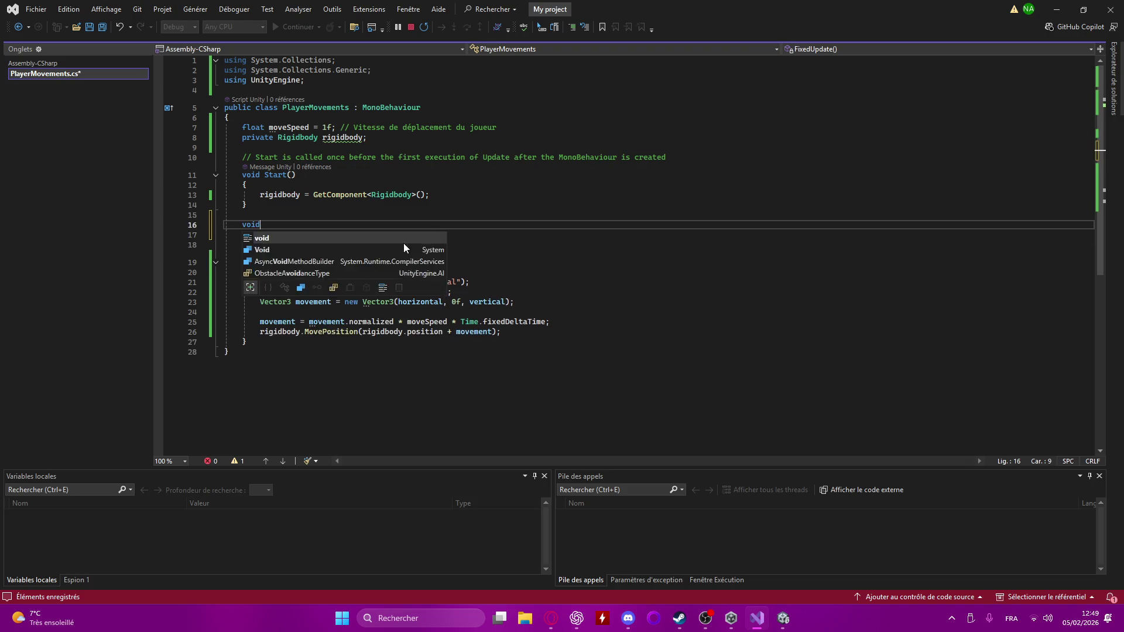
pyautogui.write(' Up')
pyautogui.press('Tab')
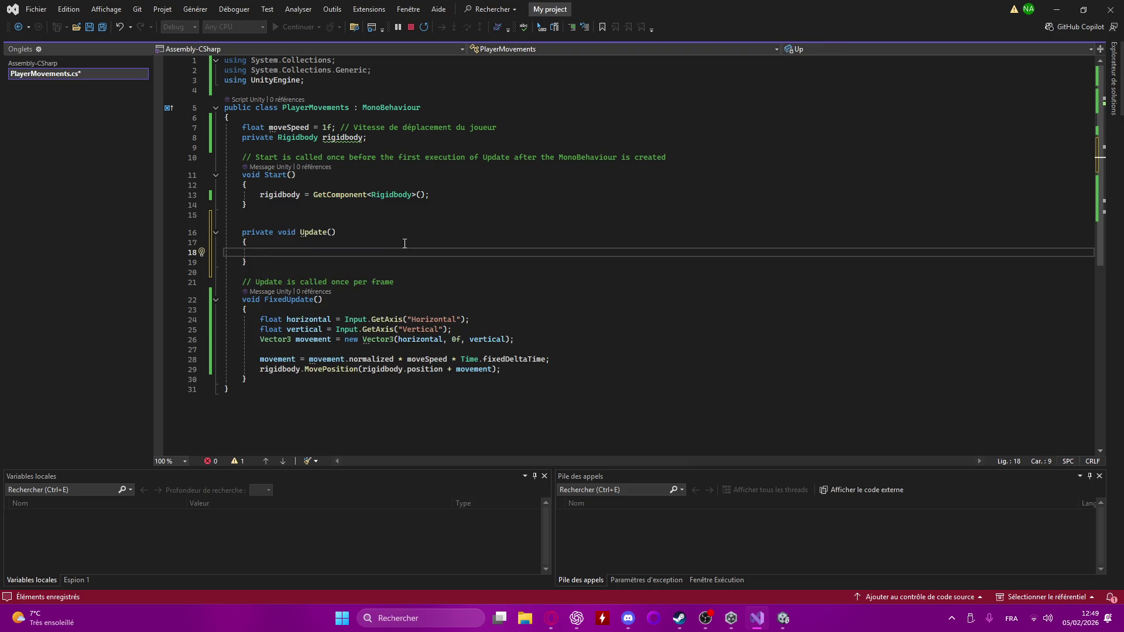
pyautogui.hotkey('ctrl', 's')
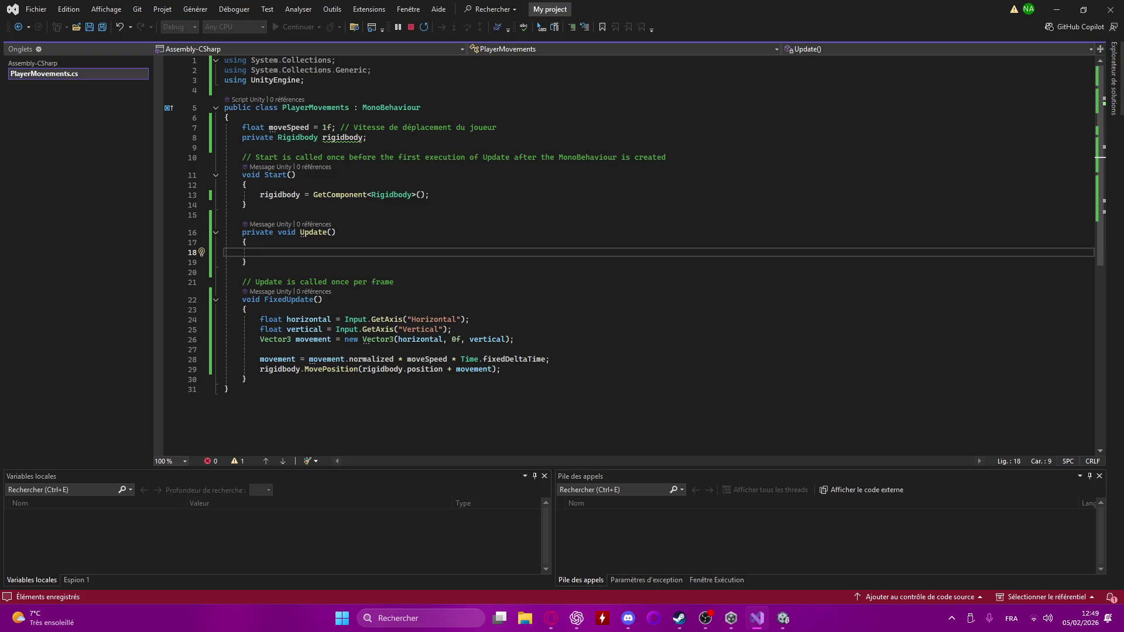
pyautogui.hotkey('alt', 'Tab')
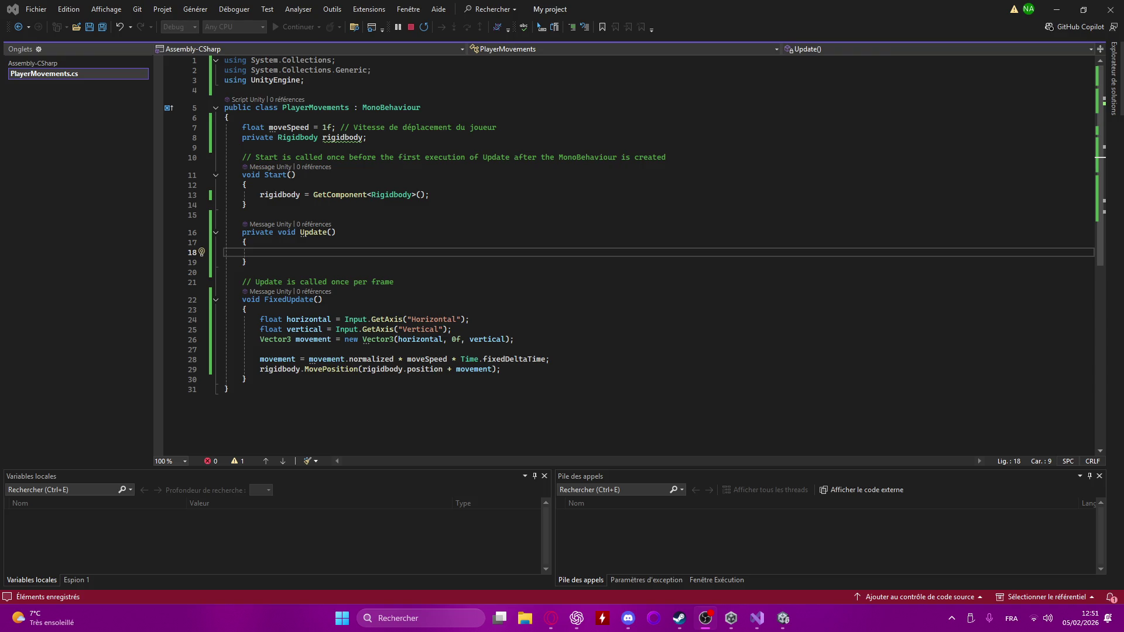
pyautogui.click(628, 618)
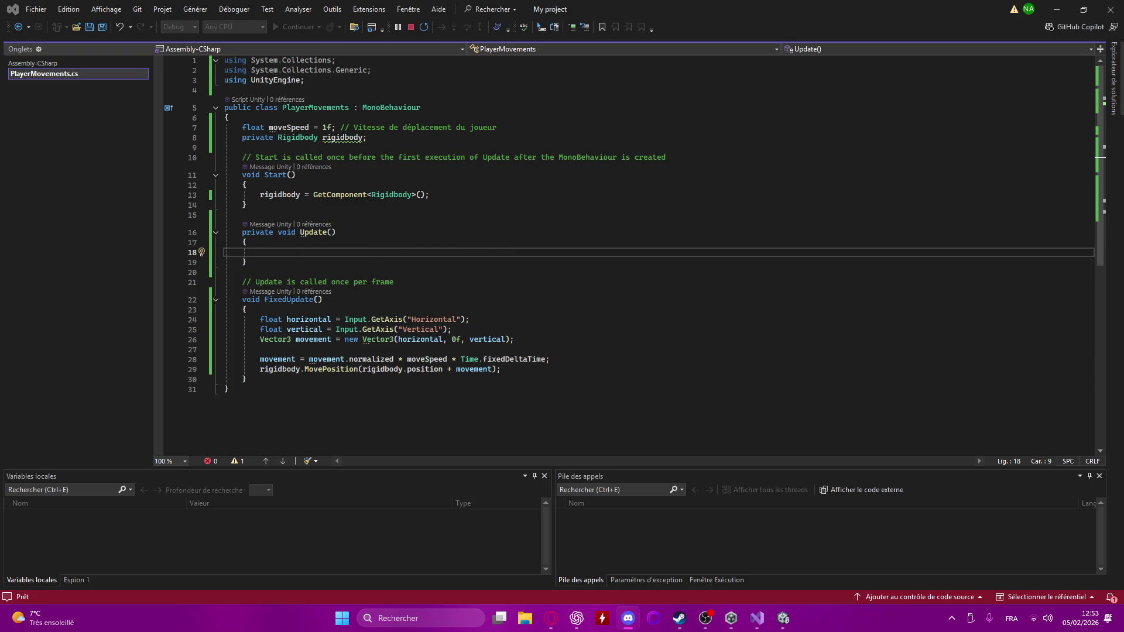
pyautogui.click(807, 310)
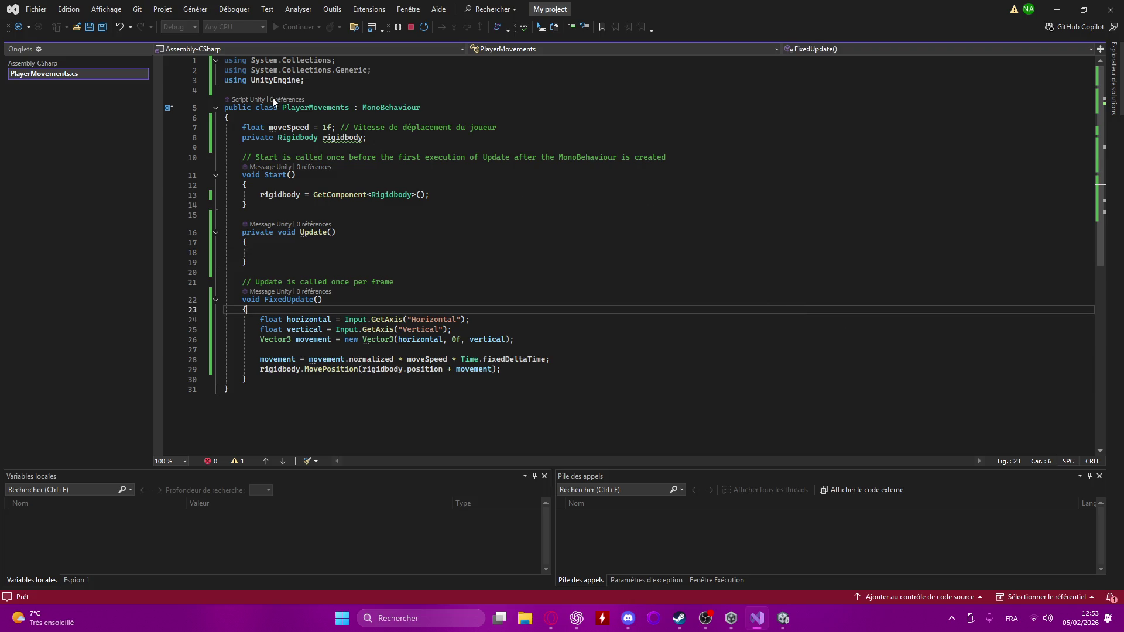
# - Cancel the 'C# Debugger Attached' prompt and return from Visual Studio to Unity to reimport PlayerMovements
pyautogui.click(90, 27)
pyautogui.click(1059, 11)
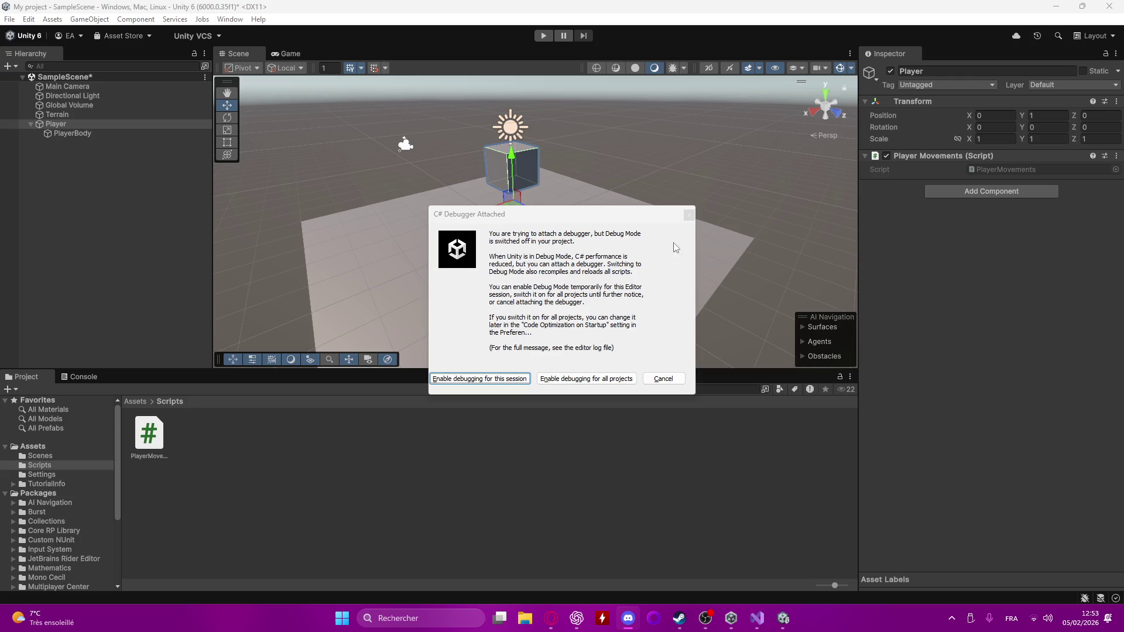
pyautogui.click(667, 381)
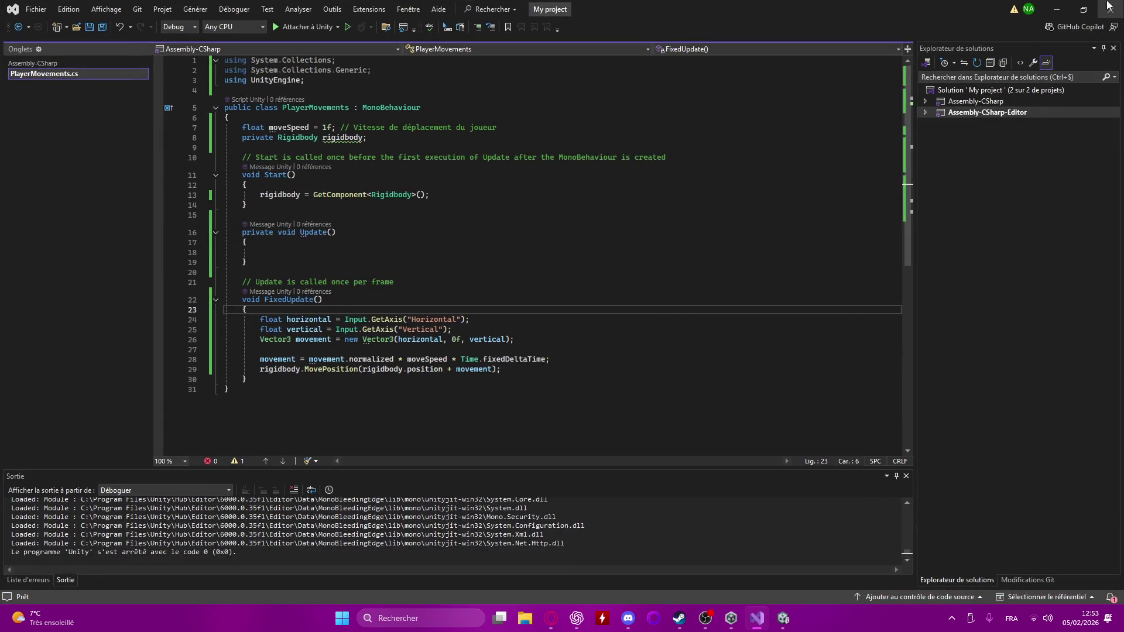
pyautogui.click(1057, 9)
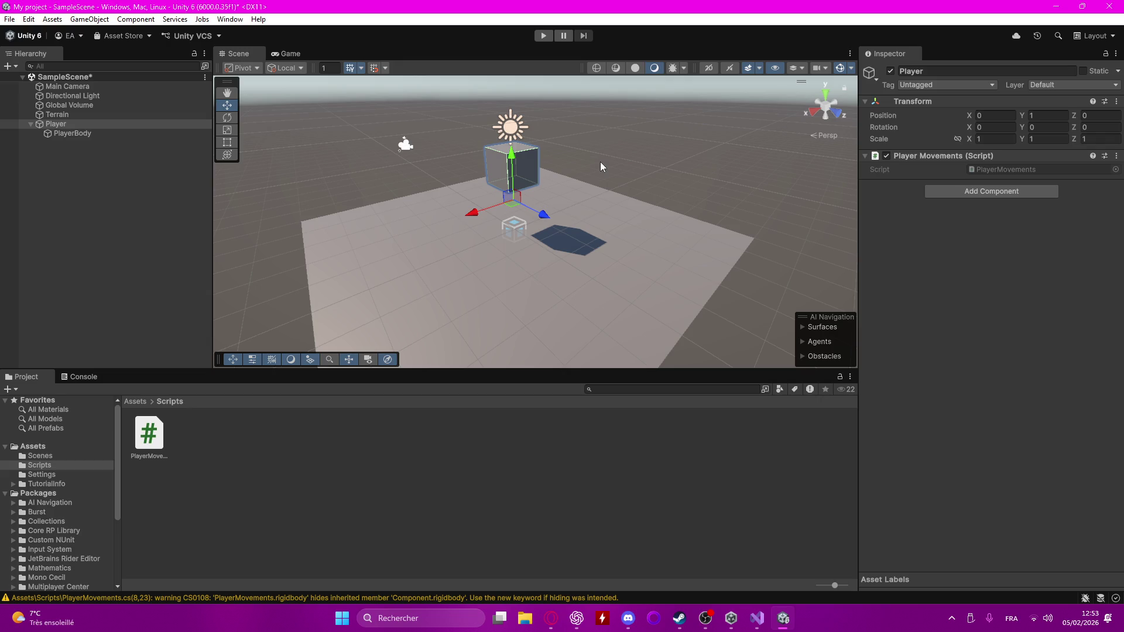
# - Run the scene in the Game view, pause, read the MissingComponentException in the Console, then stop
pyautogui.click(543, 37)
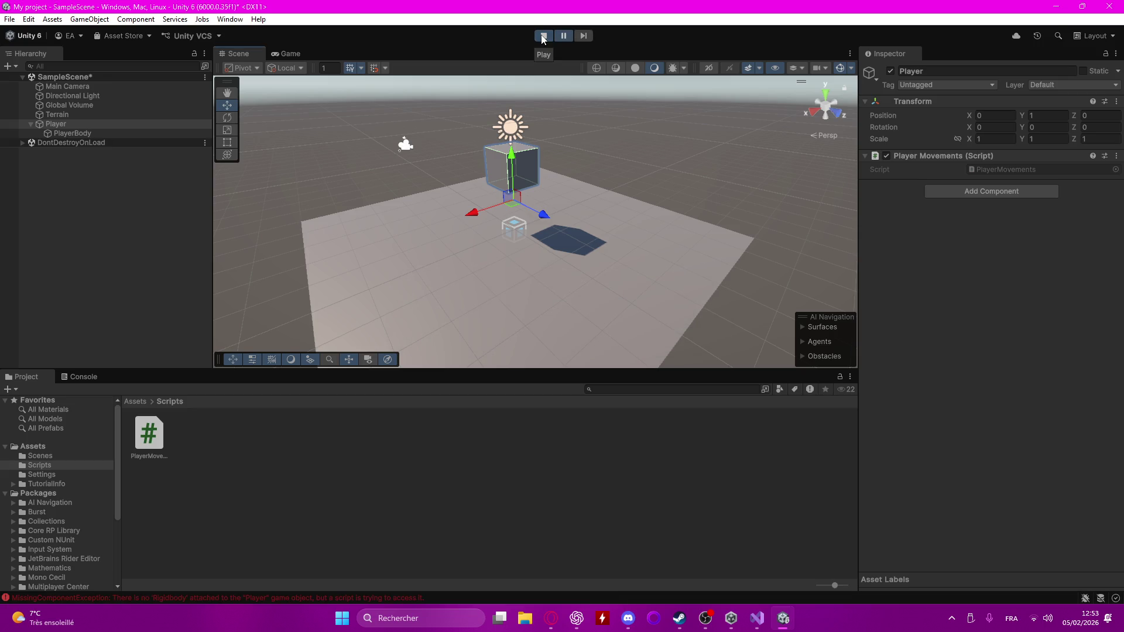
pyautogui.click(279, 53)
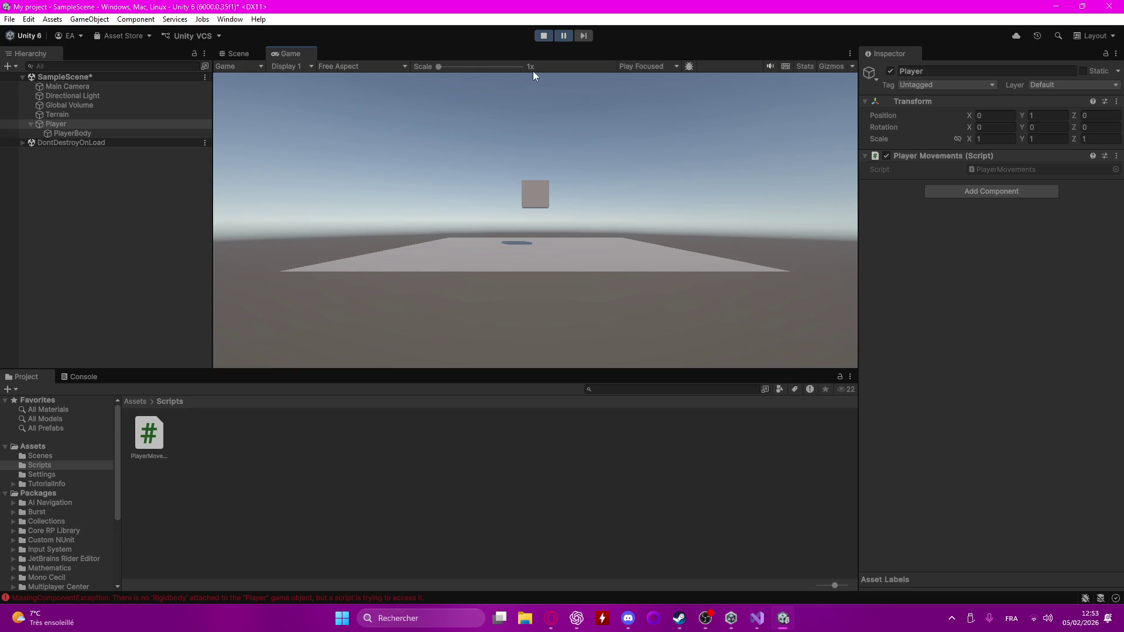
pyautogui.click(544, 36)
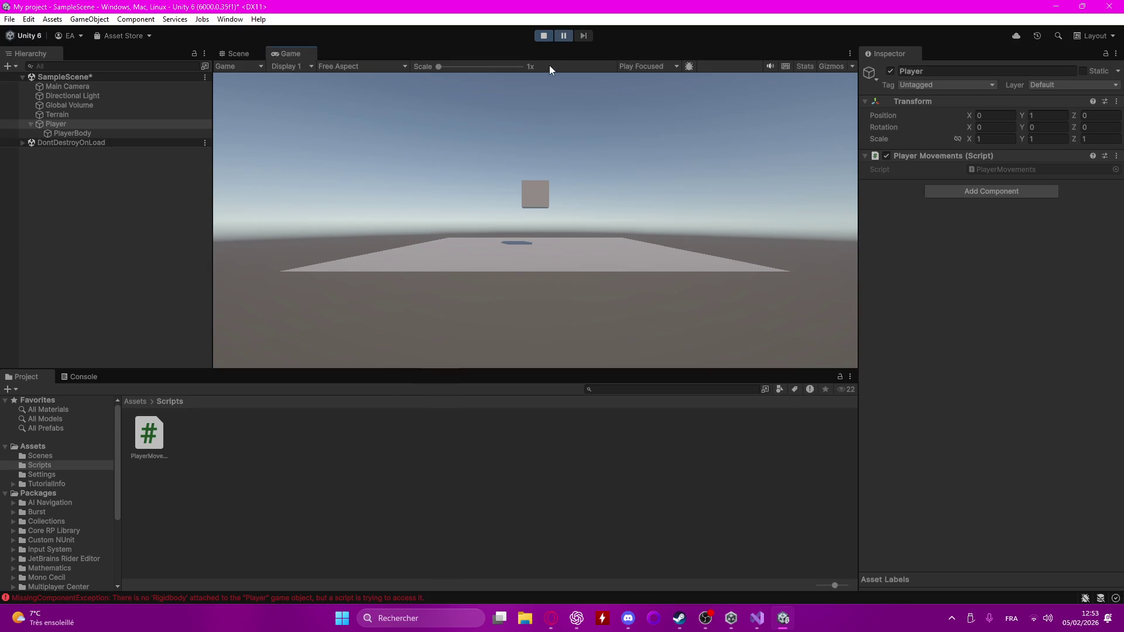
pyautogui.click(563, 35)
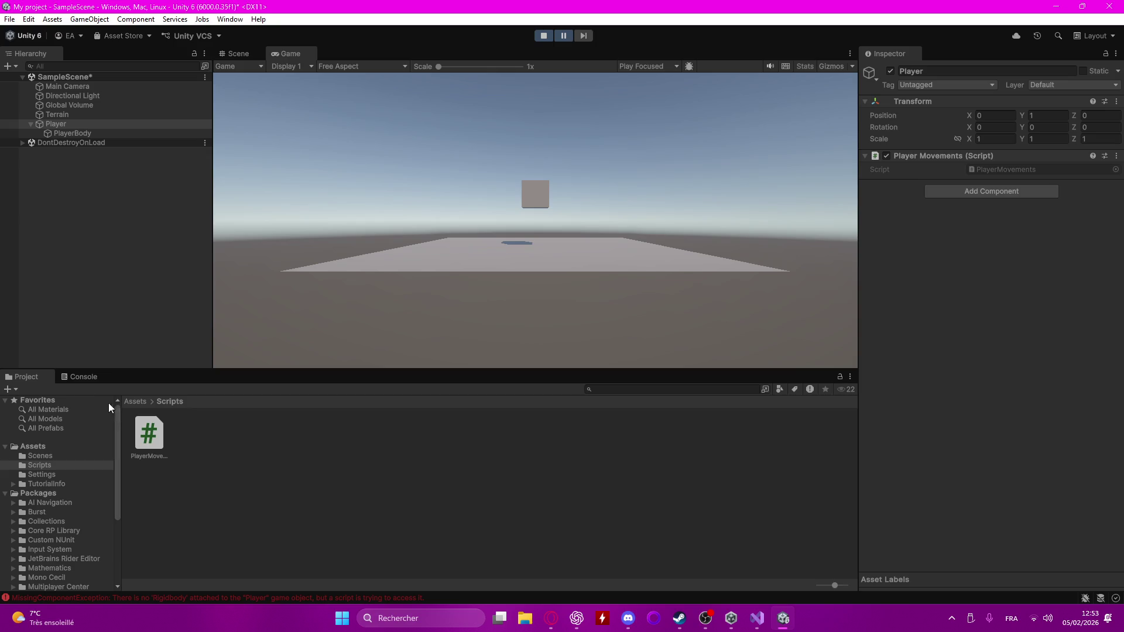
pyautogui.click(81, 377)
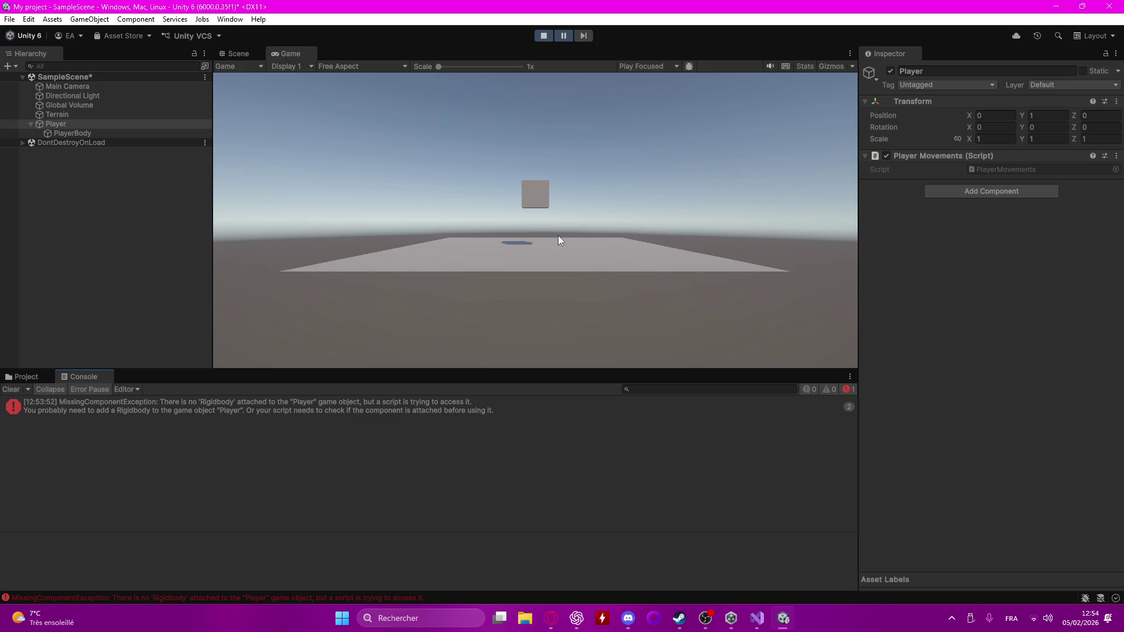
pyautogui.click(543, 36)
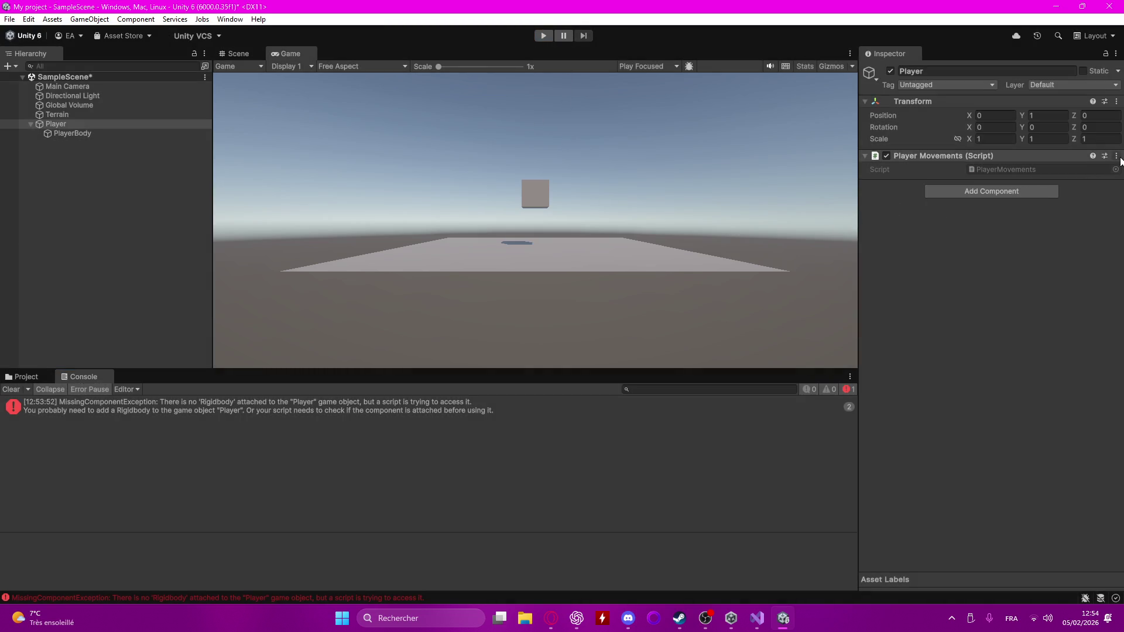
# - Remove Player Movements from Player and drag the PlayerMovements script onto PlayerBody instead
pyautogui.click(1118, 157)
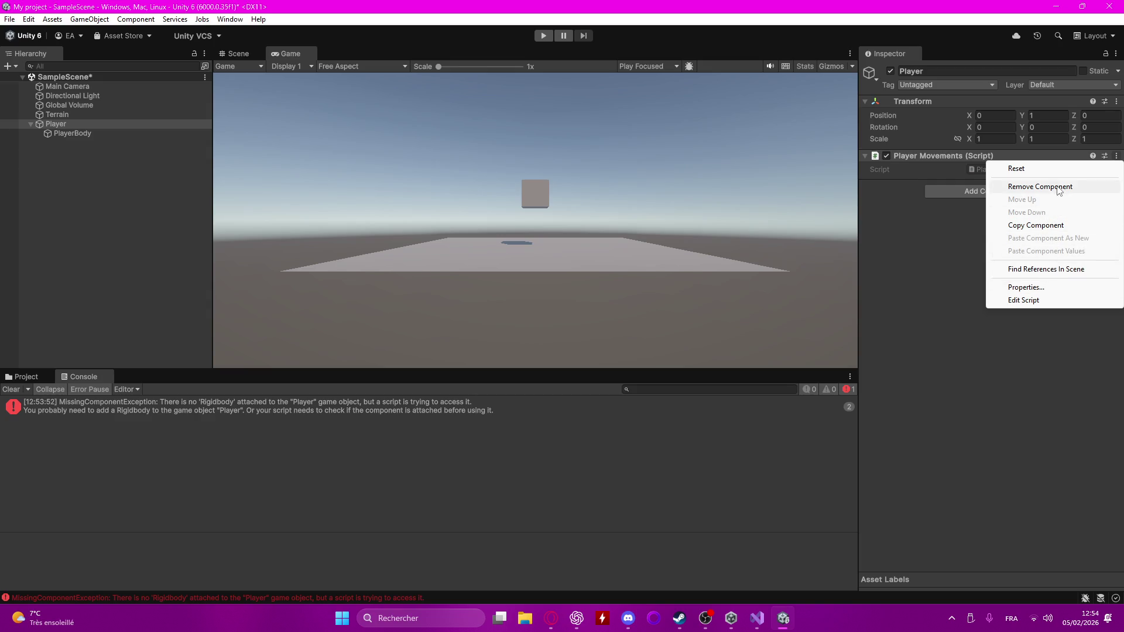
pyautogui.click(1058, 190)
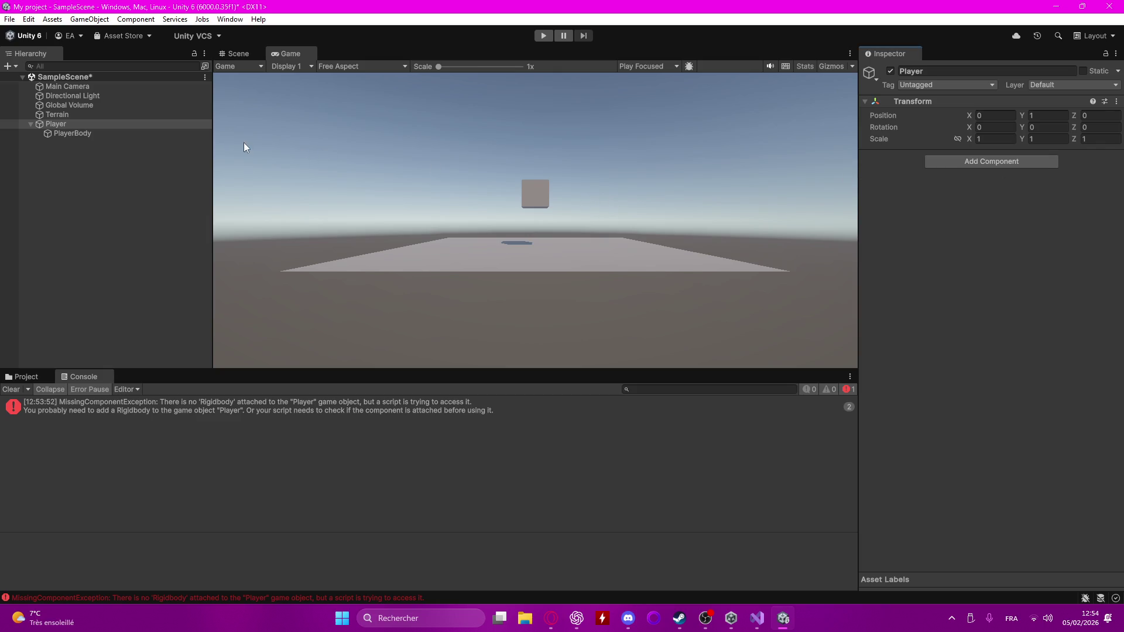
pyautogui.click(75, 134)
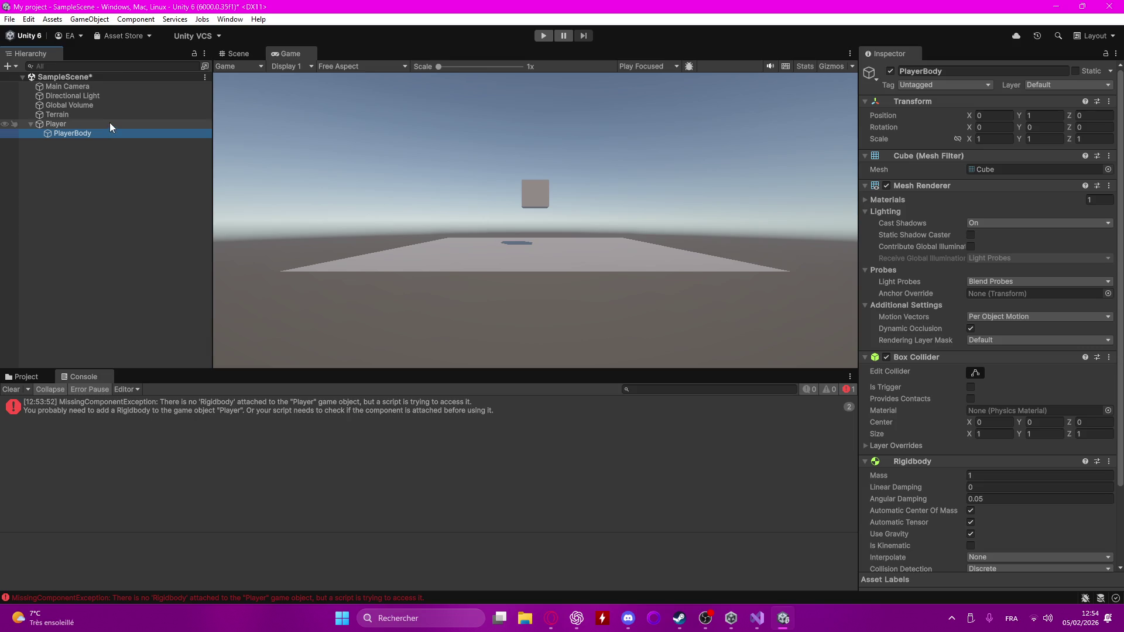
pyautogui.scroll(-3, 1032, 175)
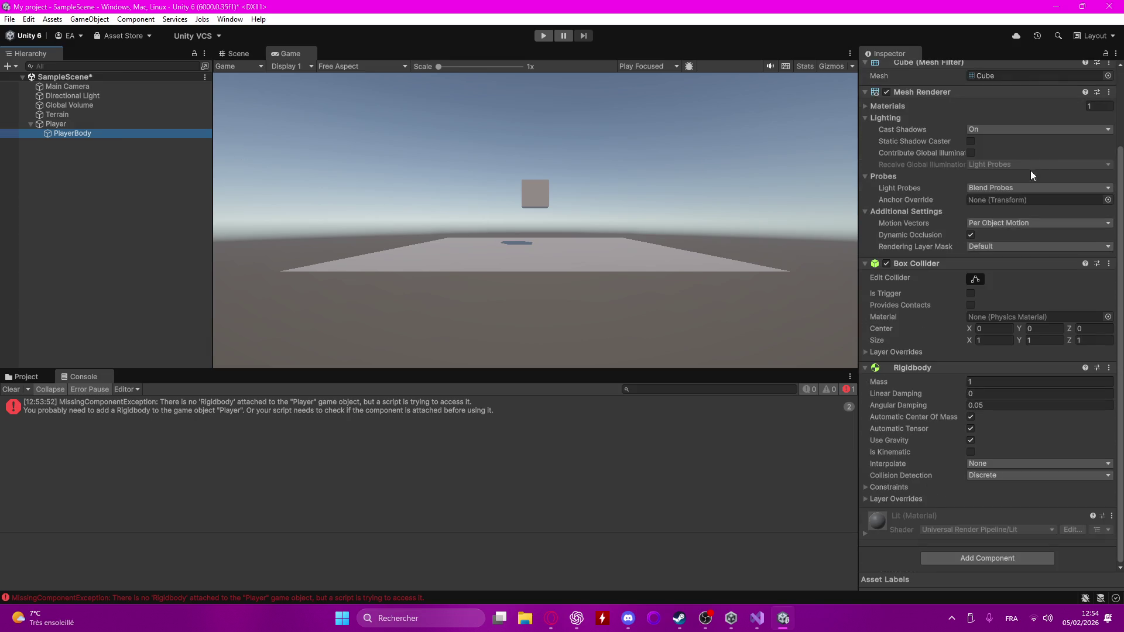
pyautogui.click(1019, 558)
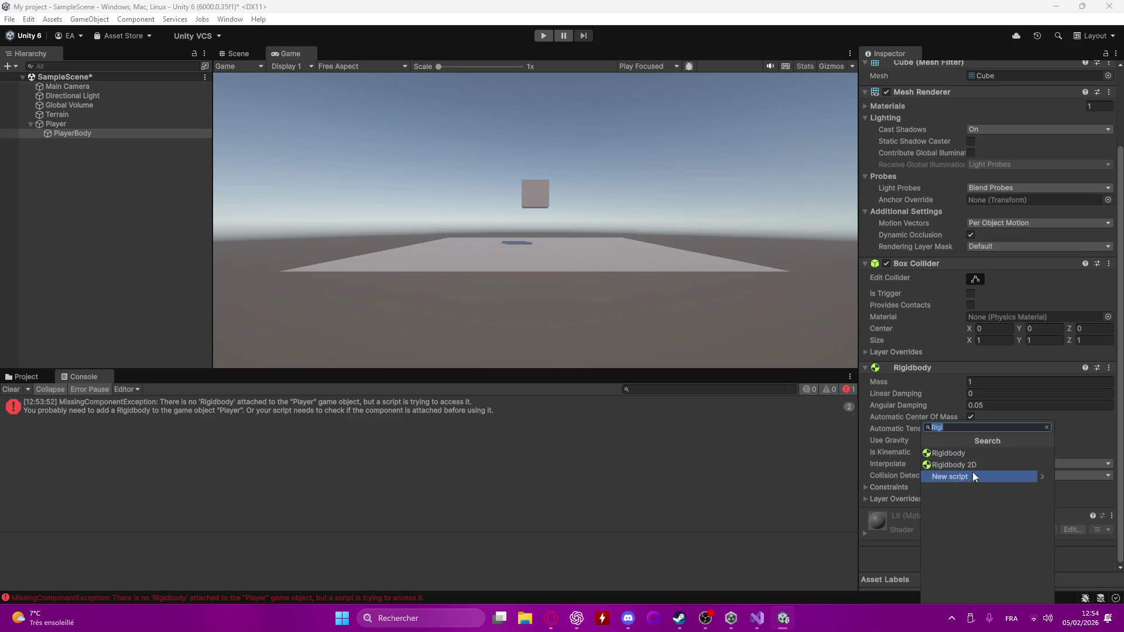
pyautogui.click(35, 379)
pyautogui.moveTo(158, 439)
pyautogui.mouseDown()
pyautogui.moveTo(779, 505)
pyautogui.moveTo(960, 557)
pyautogui.moveTo(875, 567)
pyautogui.mouseUp()
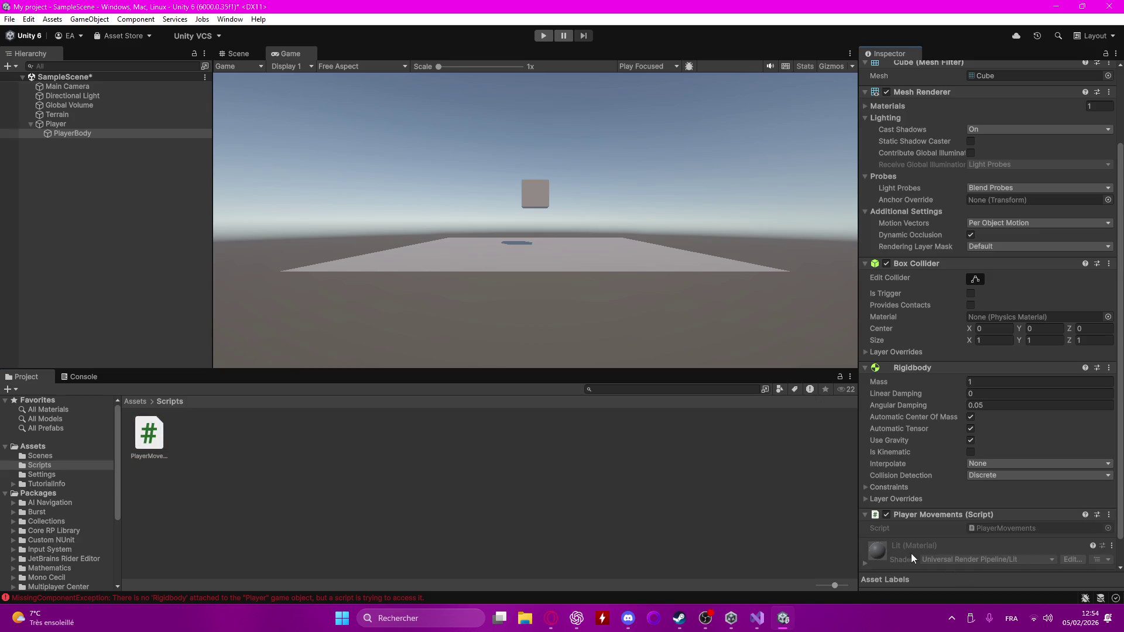
pyautogui.scroll(-1, 912, 558)
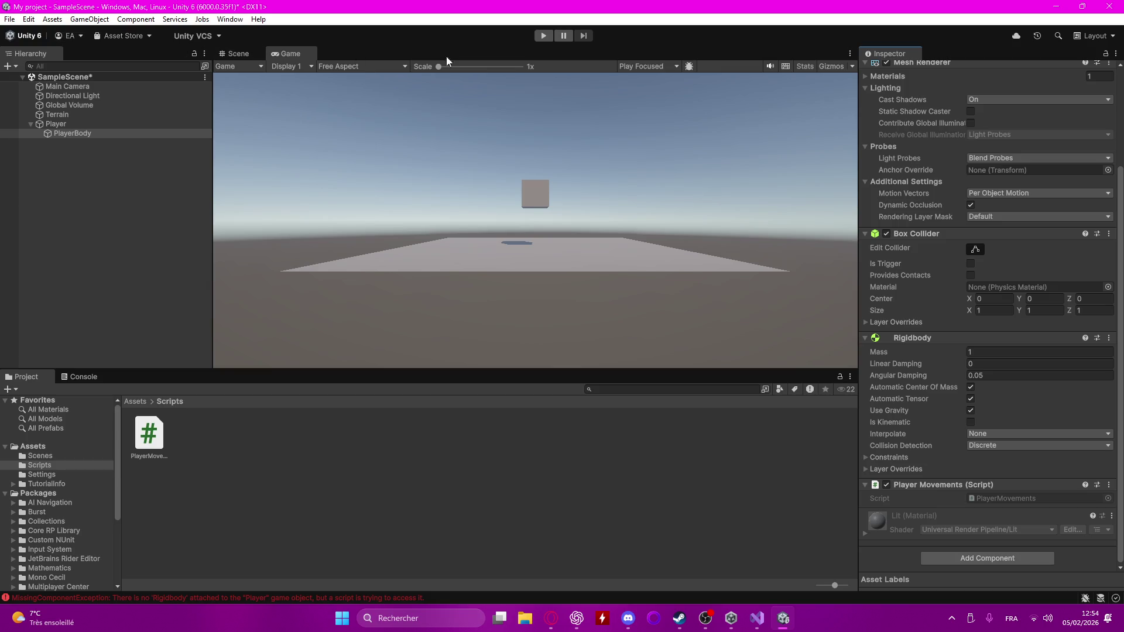
# - Play-test the cube, steering left with A and right with D, then stop Play mode and switch applications
pyautogui.click(537, 35)
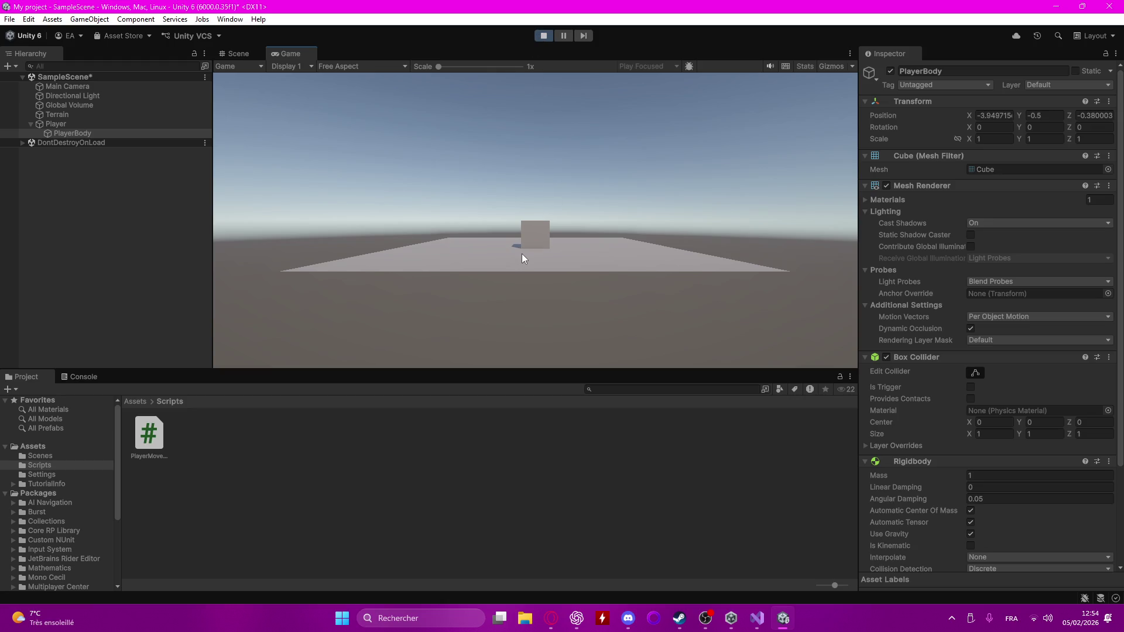
pyautogui.press('a')
pyautogui.press('d')
pyautogui.click(549, 39)
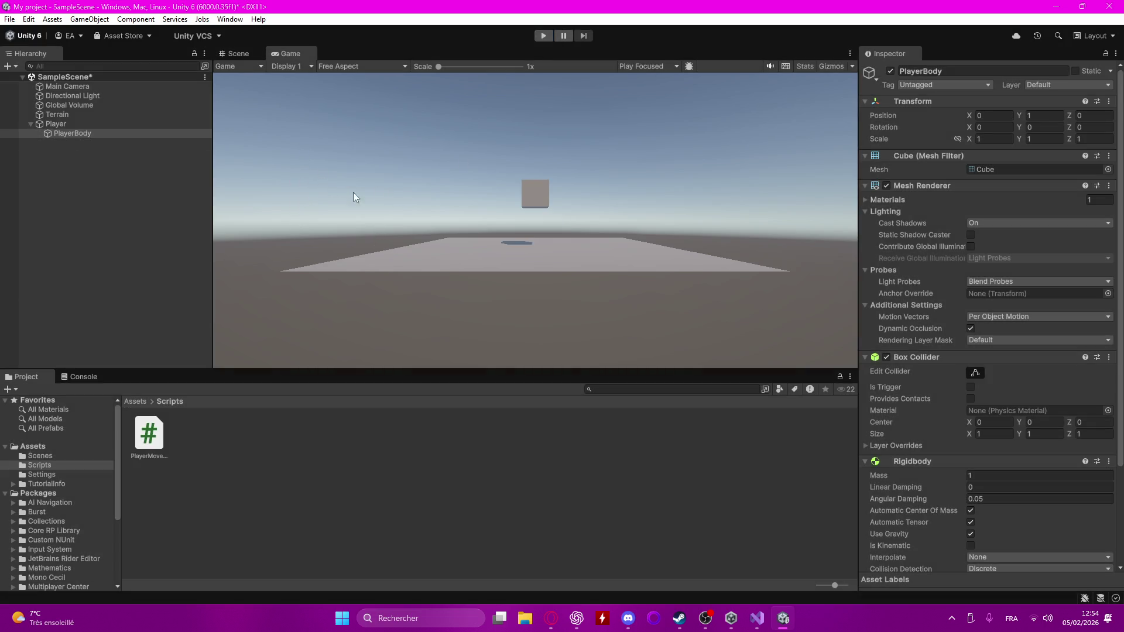
pyautogui.click(701, 617)
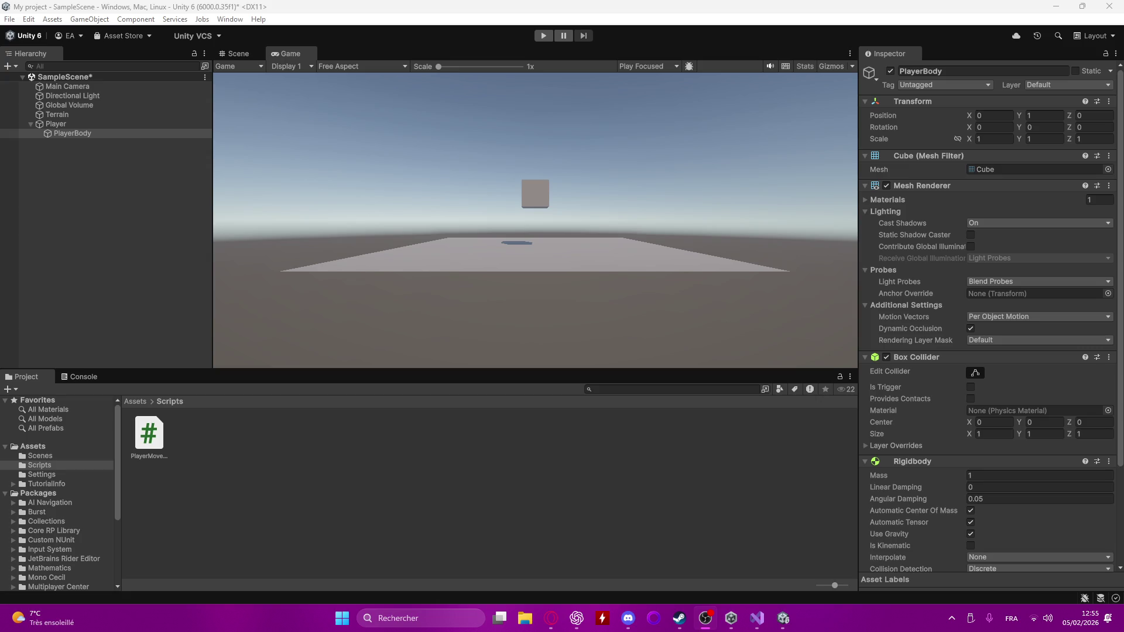
pyautogui.hotkey('alt', 'Tab')
# - Remove Player Movements from PlayerBody and add it to Player via an Add Component search for 'player'
pyautogui.scroll(-3, 1017, 293)
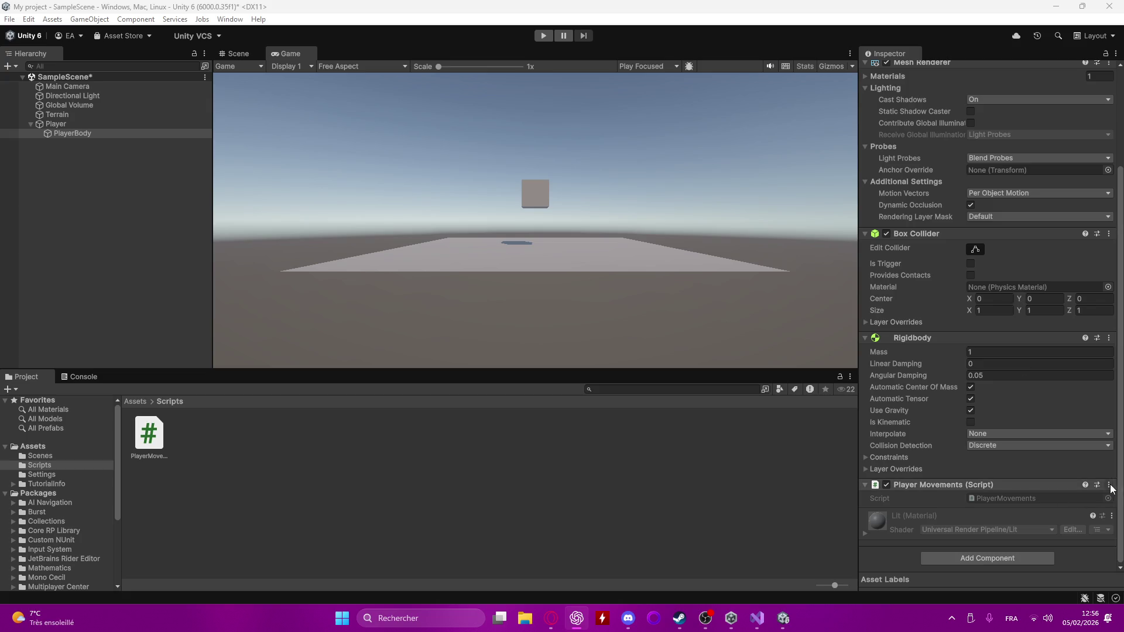
pyautogui.rightClick(988, 486)
pyautogui.click(1041, 368)
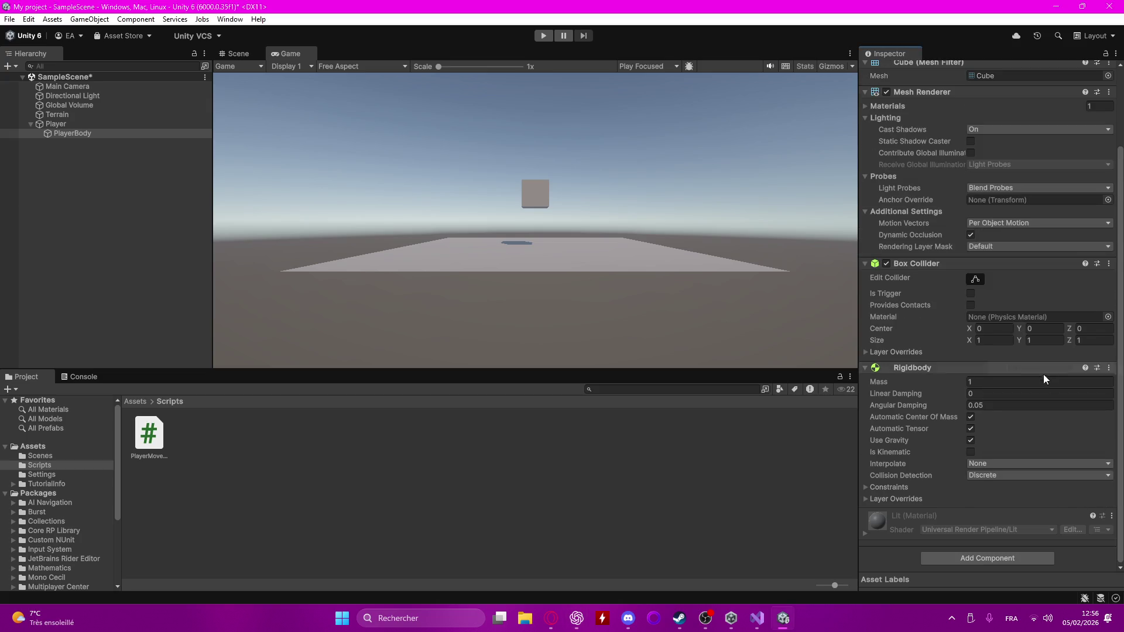
pyautogui.click(78, 126)
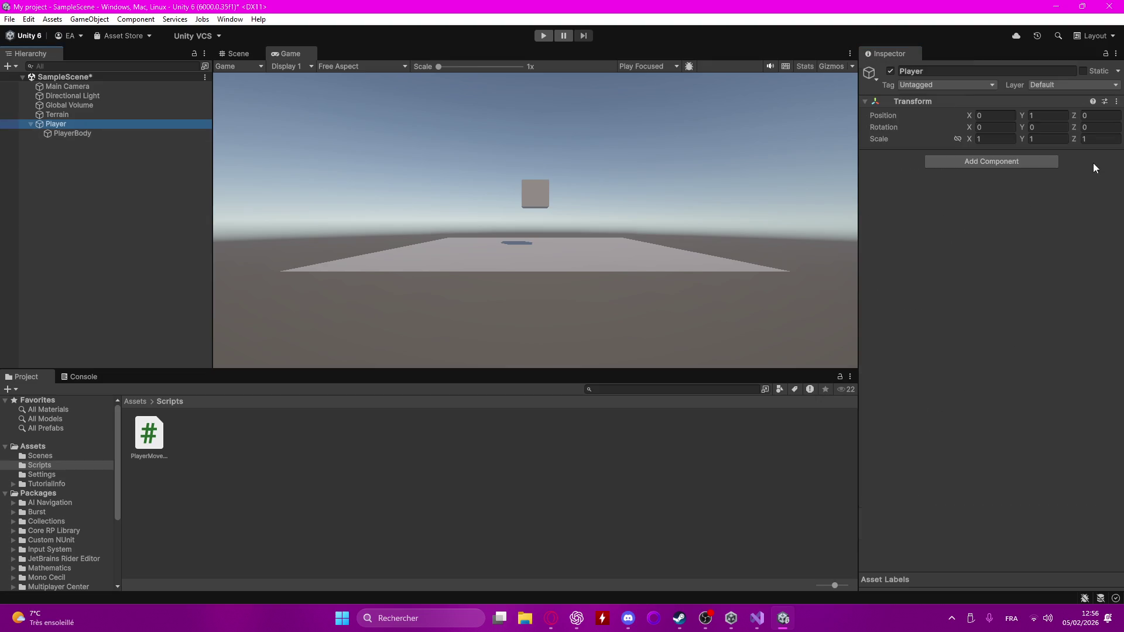
pyautogui.click(1039, 164)
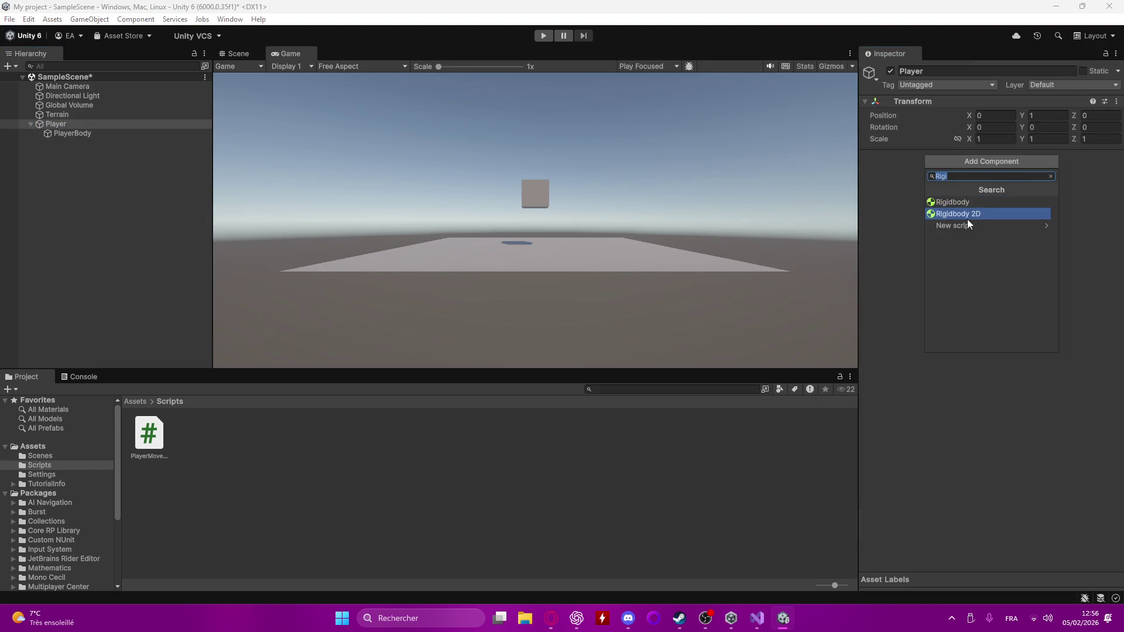
pyautogui.write('player')
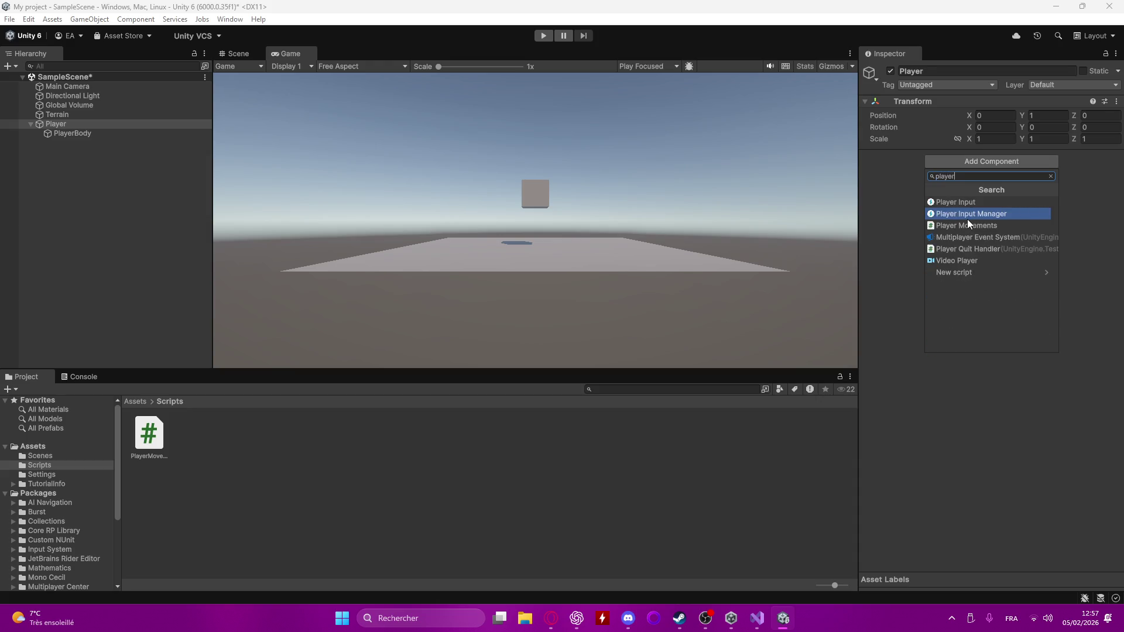
pyautogui.click(965, 227)
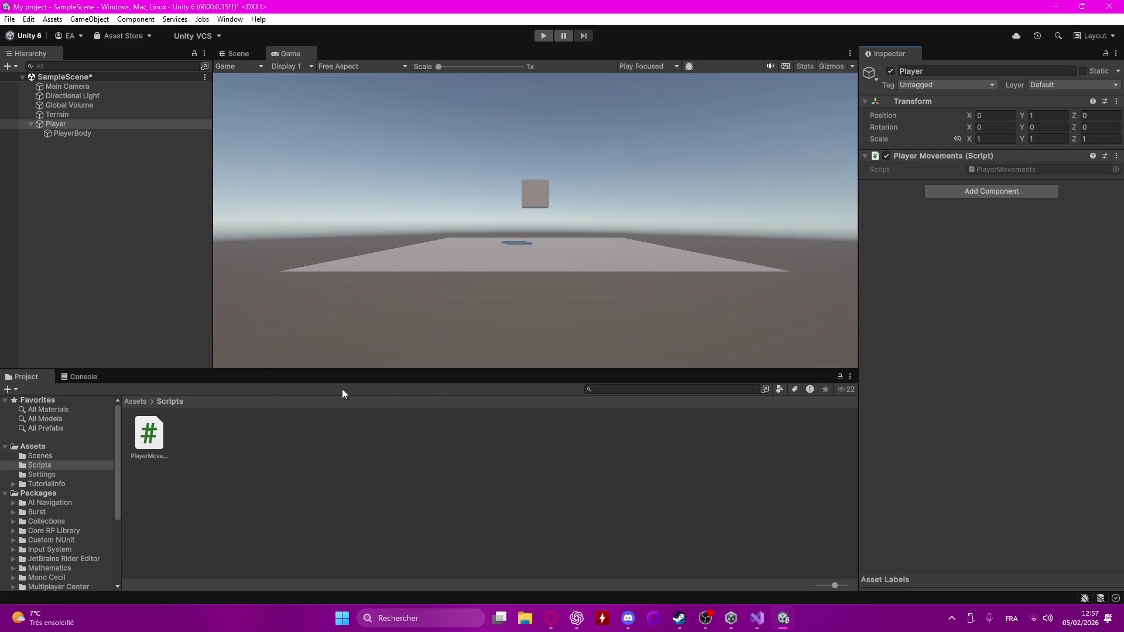
pyautogui.click(103, 134)
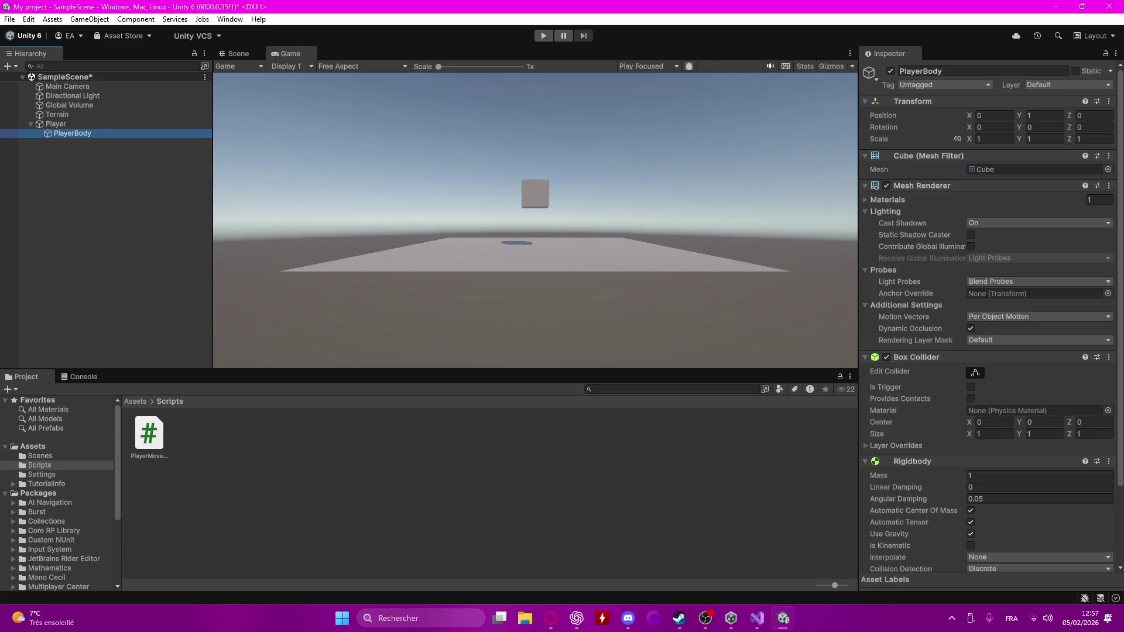
pyautogui.hotkey('alt', 'Tab')
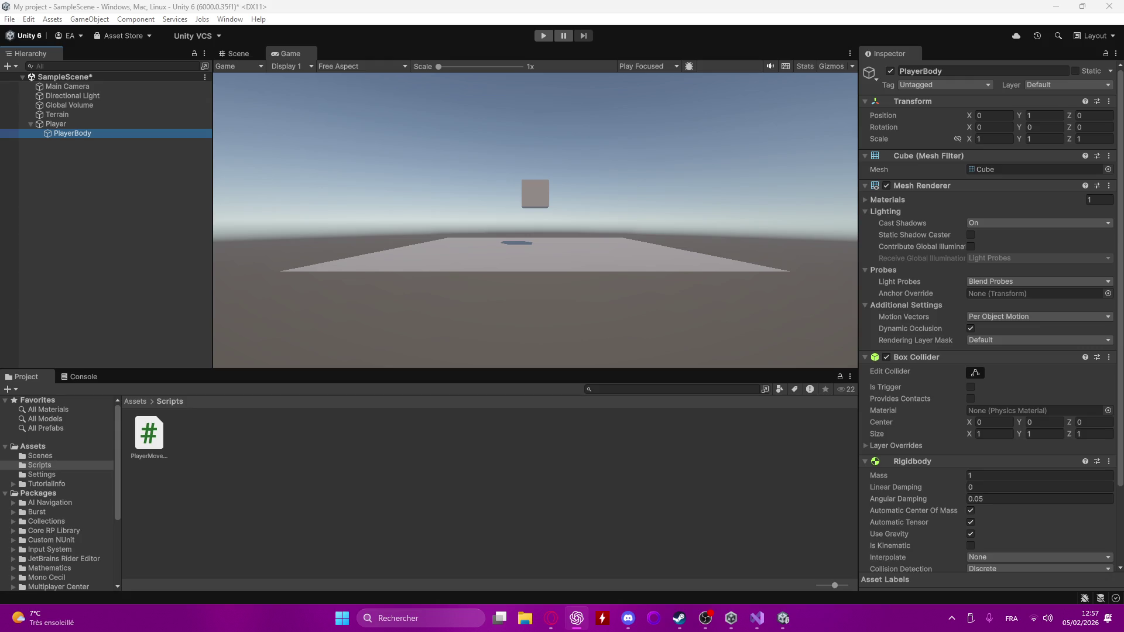
# - Remove the Rigidbody from PlayerBody and add a Rigidbody to Player by searching 'rigi'
pyautogui.scroll(-3, 1024, 395)
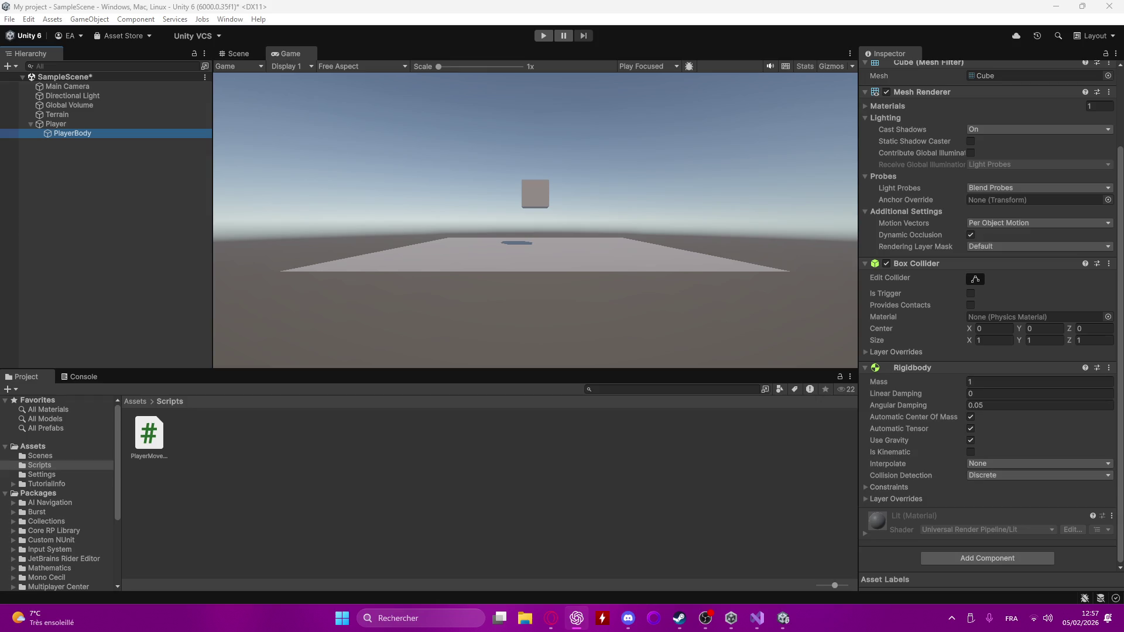
pyautogui.click(1108, 368)
pyautogui.click(1053, 401)
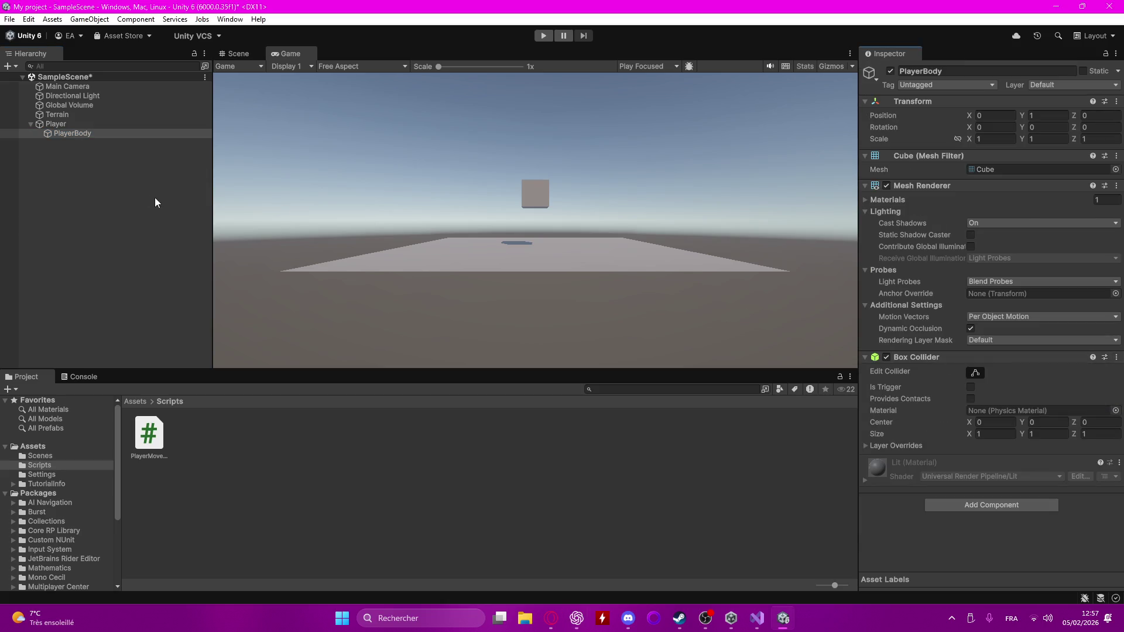
pyautogui.click(82, 123)
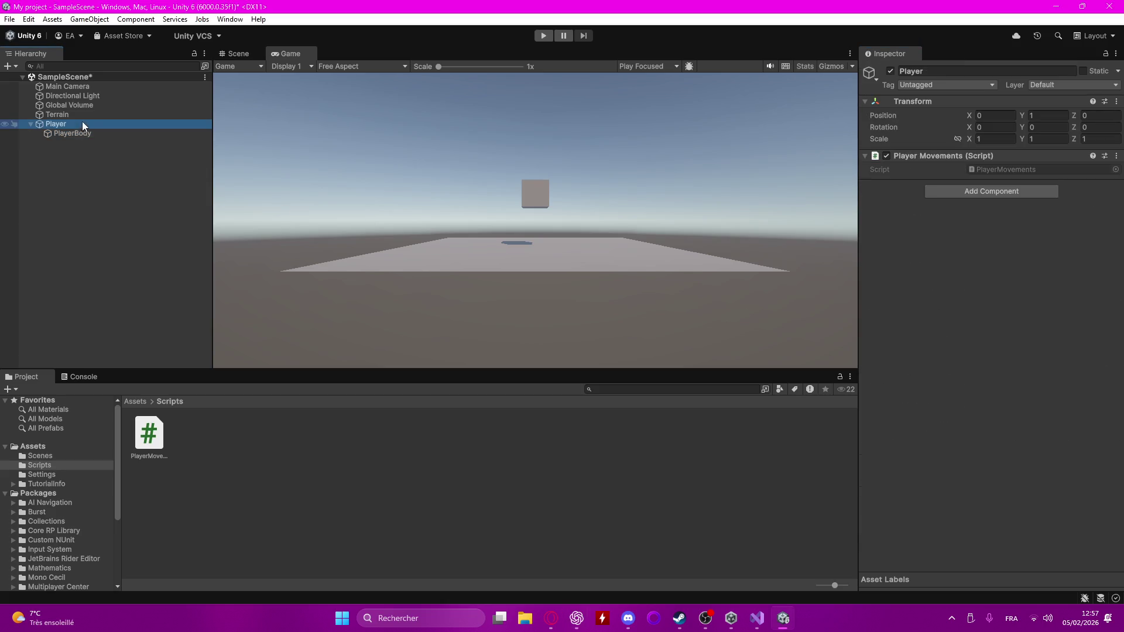
pyautogui.click(1013, 190)
pyautogui.write('rigi')
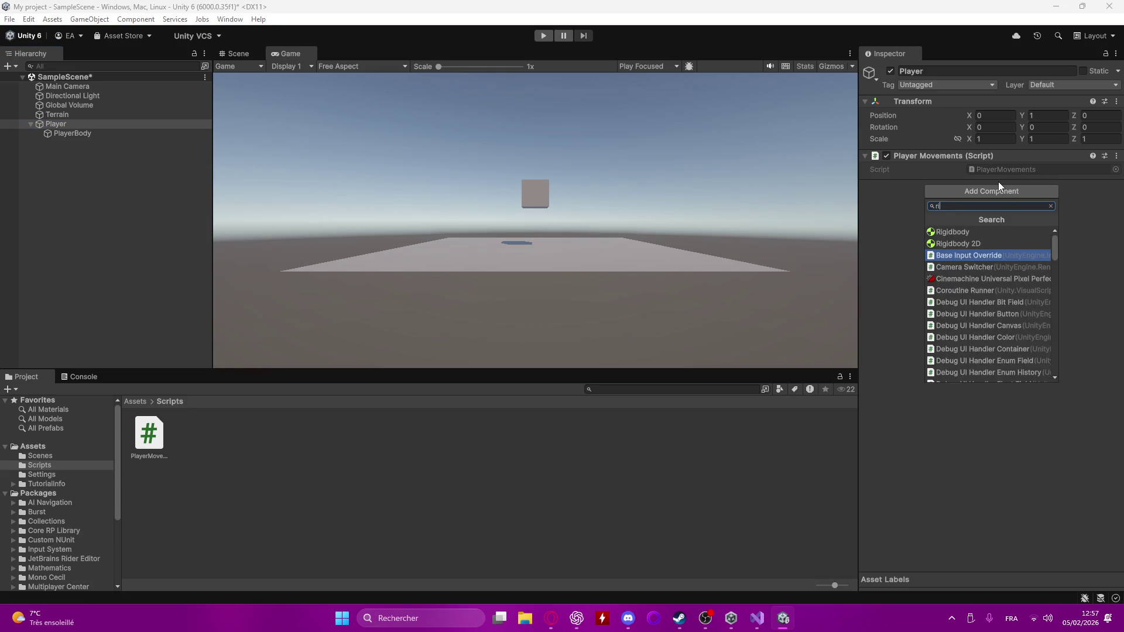
pyautogui.click(968, 232)
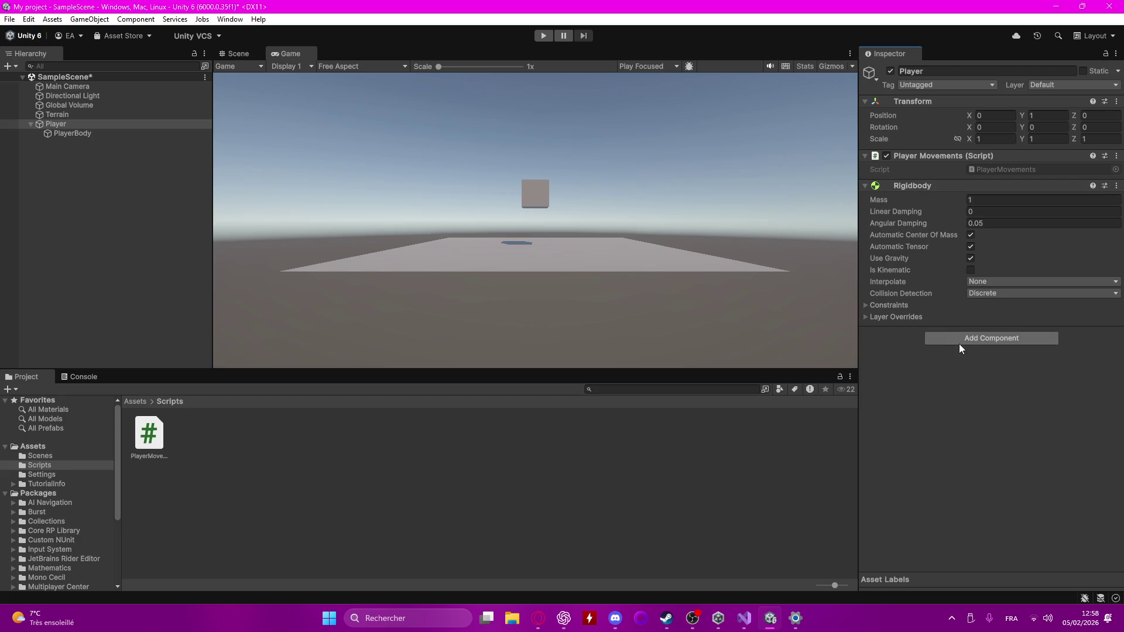
pyautogui.click(547, 36)
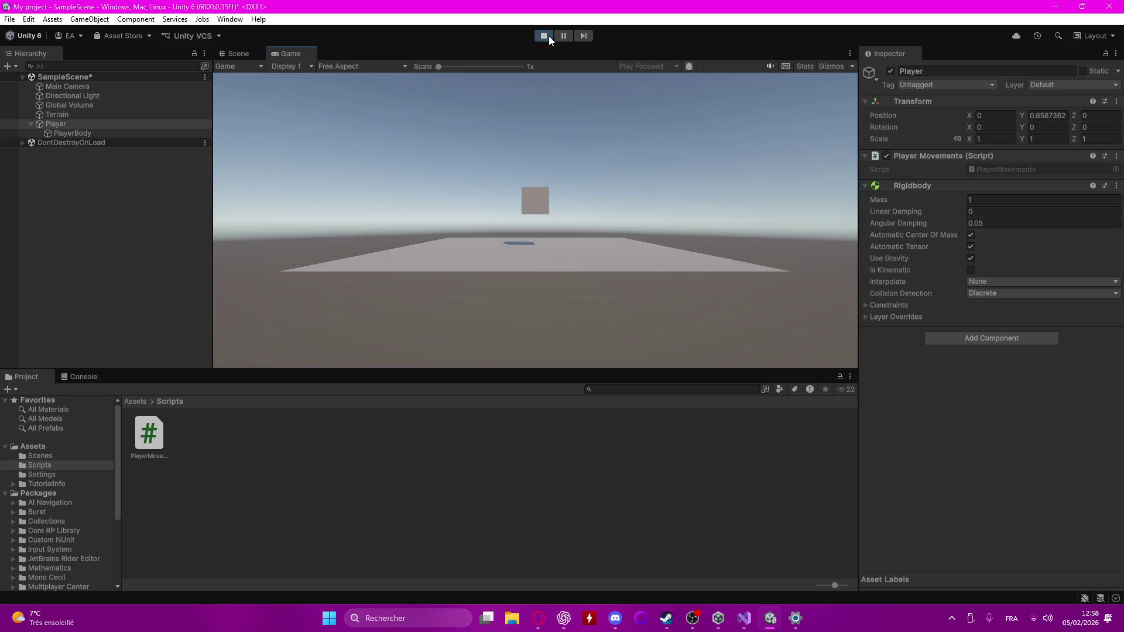
# - Drive the Player cube across the ground with W, D, S and D
pyautogui.press('w')
pyautogui.press('d')
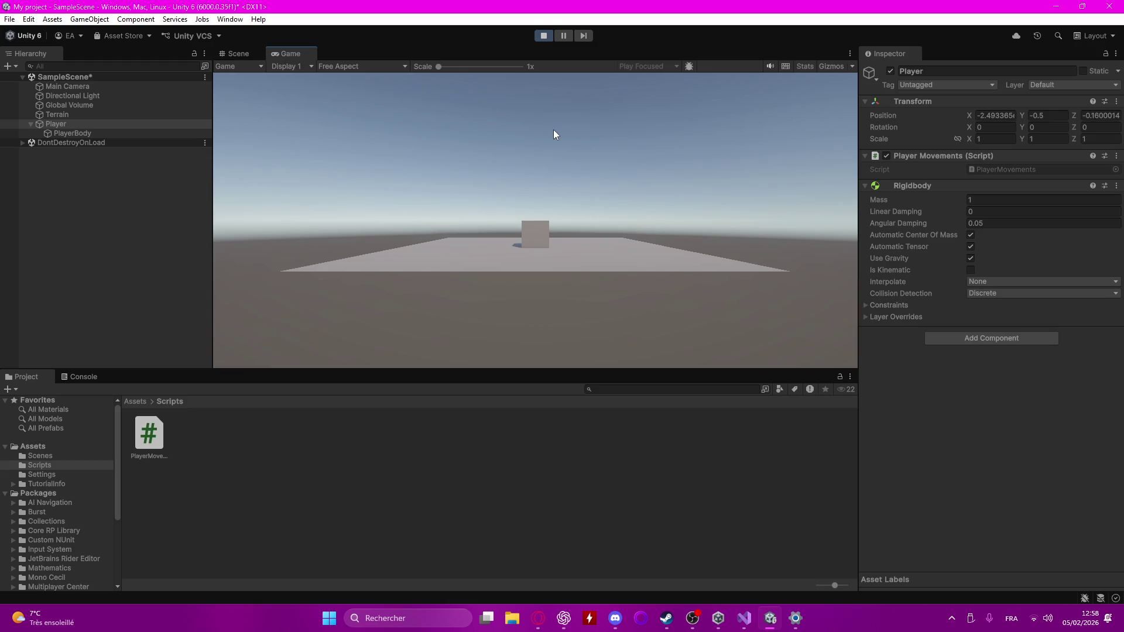
pyautogui.press('s')
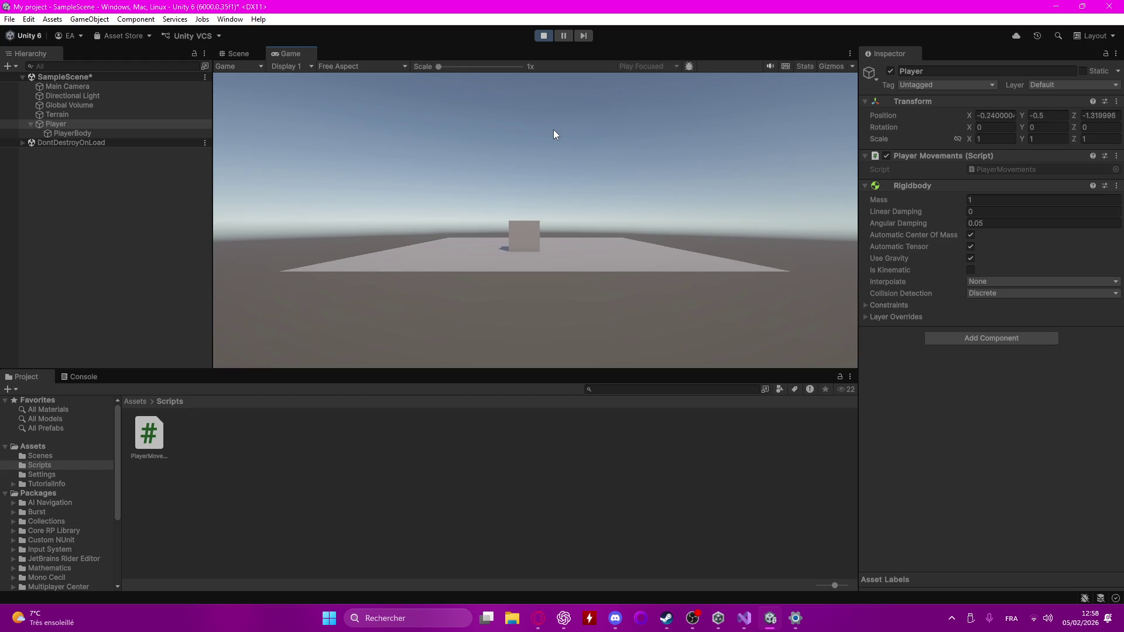
pyautogui.press('d')
# - Expand and collapse DontDestroyOnLoad in the Hierarchy, then refocus the Game view and steer with D and A
pyautogui.click(29, 144)
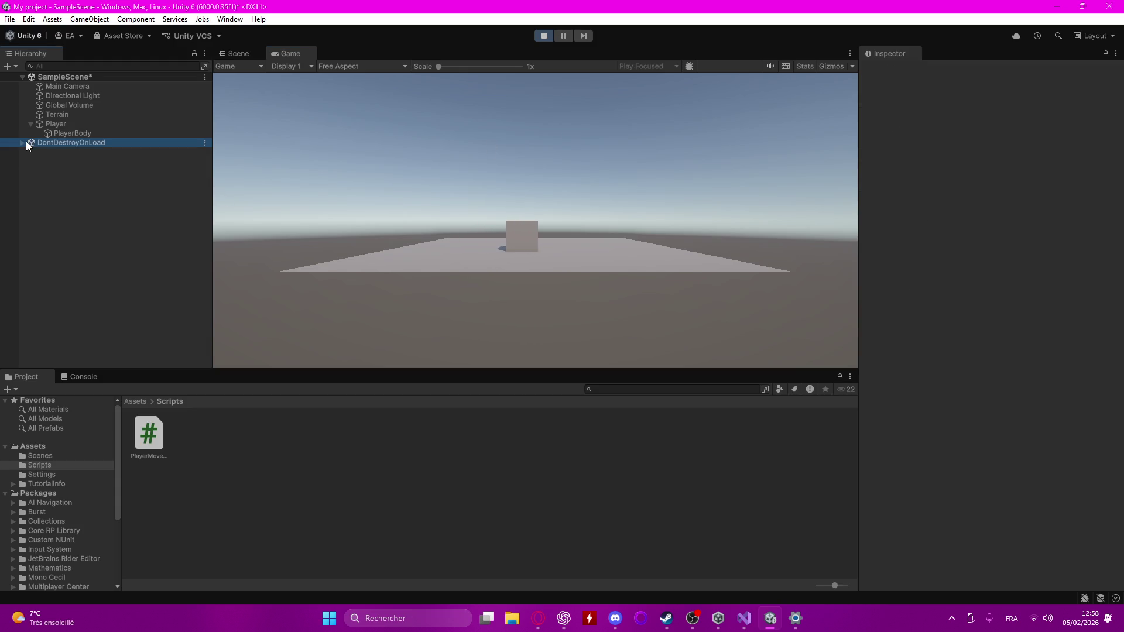
pyautogui.click(22, 143)
pyautogui.click(22, 143)
pyautogui.click(588, 199)
pyautogui.press('d')
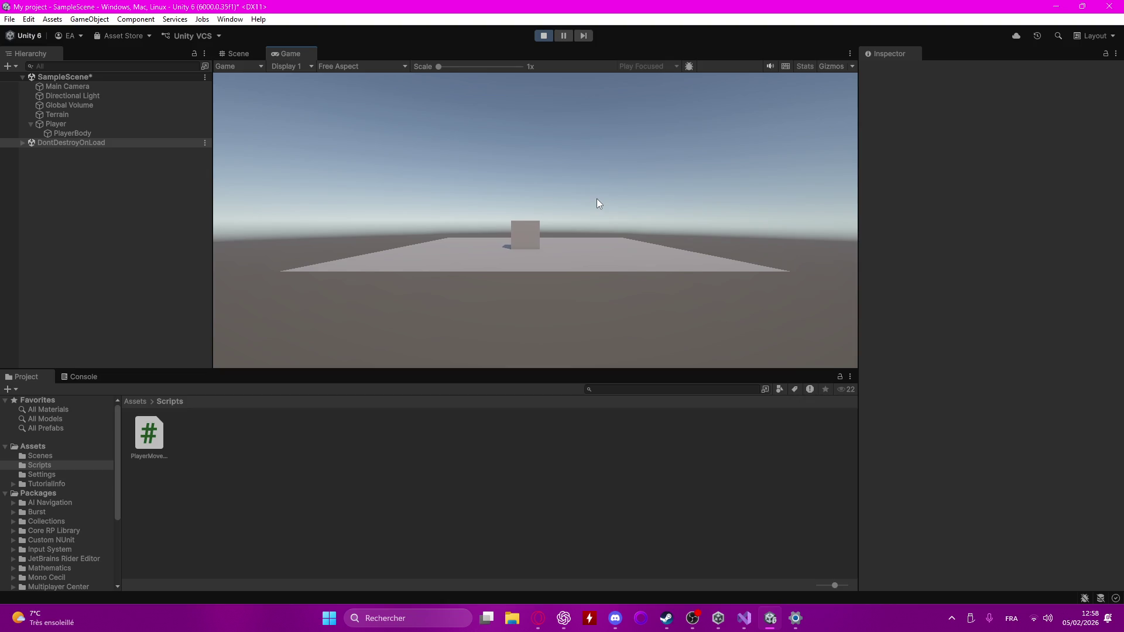
pyautogui.press('a')
pyautogui.press('a')
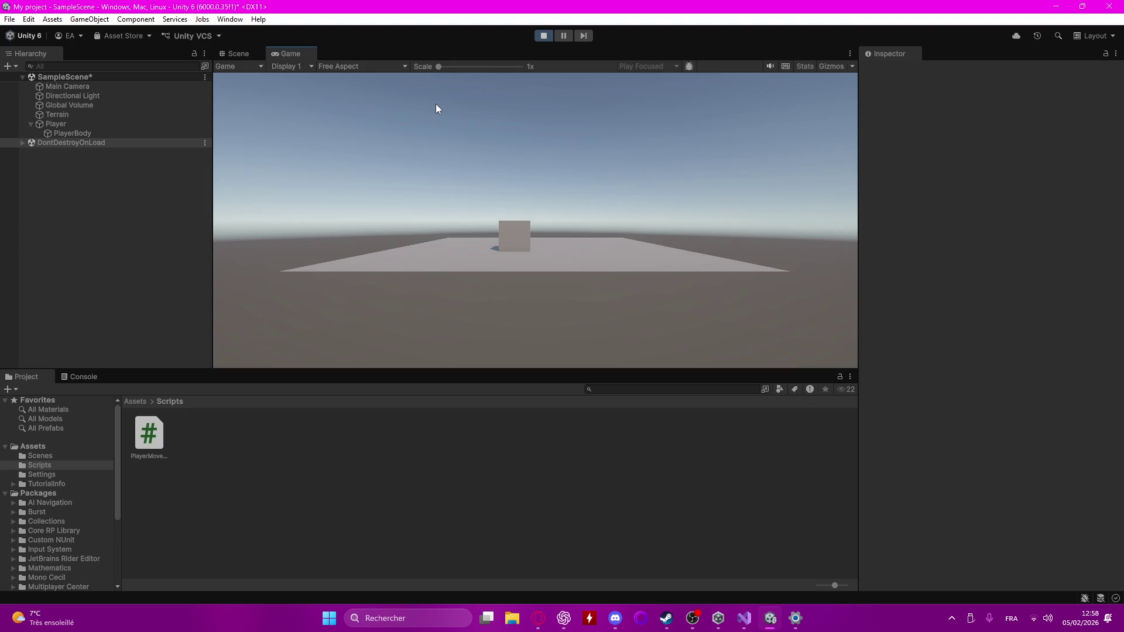
# - Stop Play mode so the cube resets to its start position, then switch to another application
pyautogui.click(544, 36)
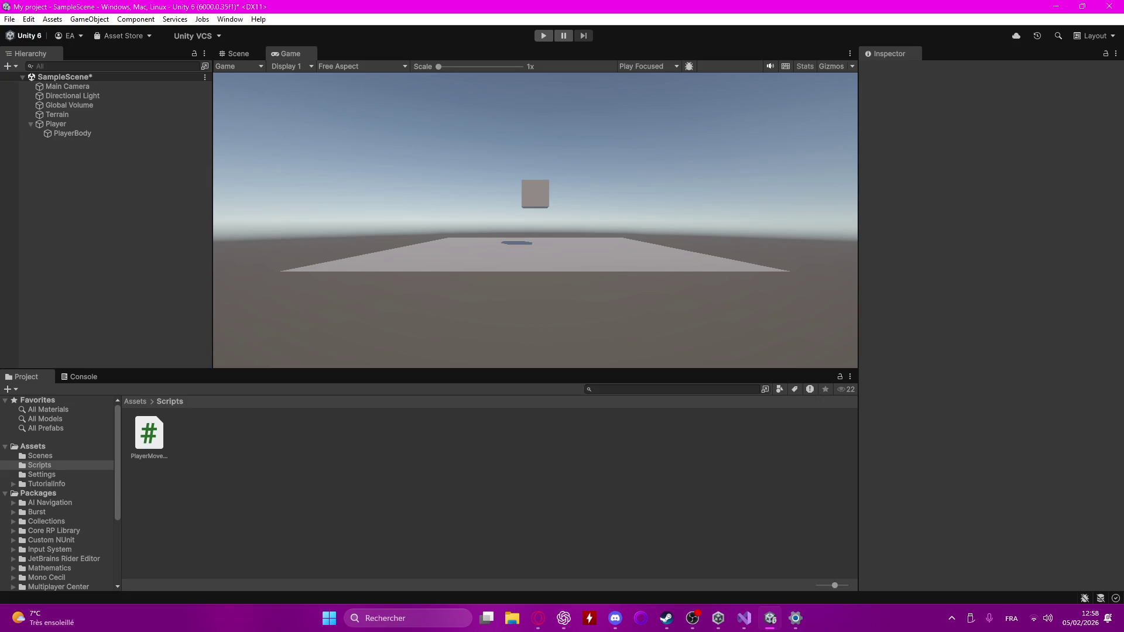
pyautogui.click(563, 618)
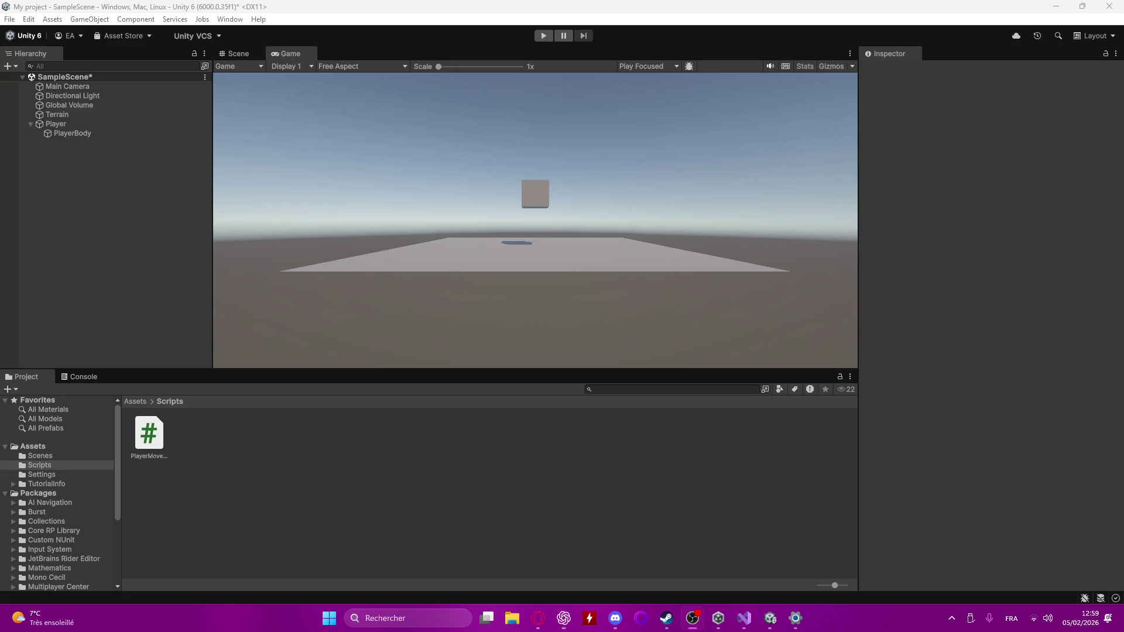
pyautogui.rightClick(80, 145)
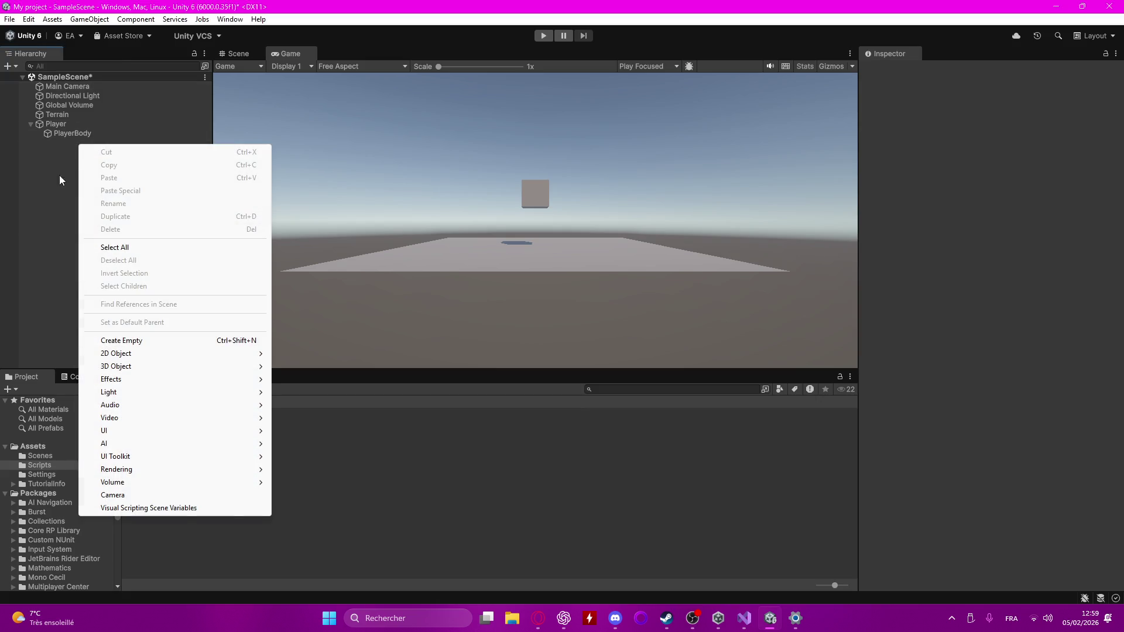
# - Create a Camera from the Hierarchy menu, name it PlayerCamera, and parent it under Player
pyautogui.moveTo(206, 420)
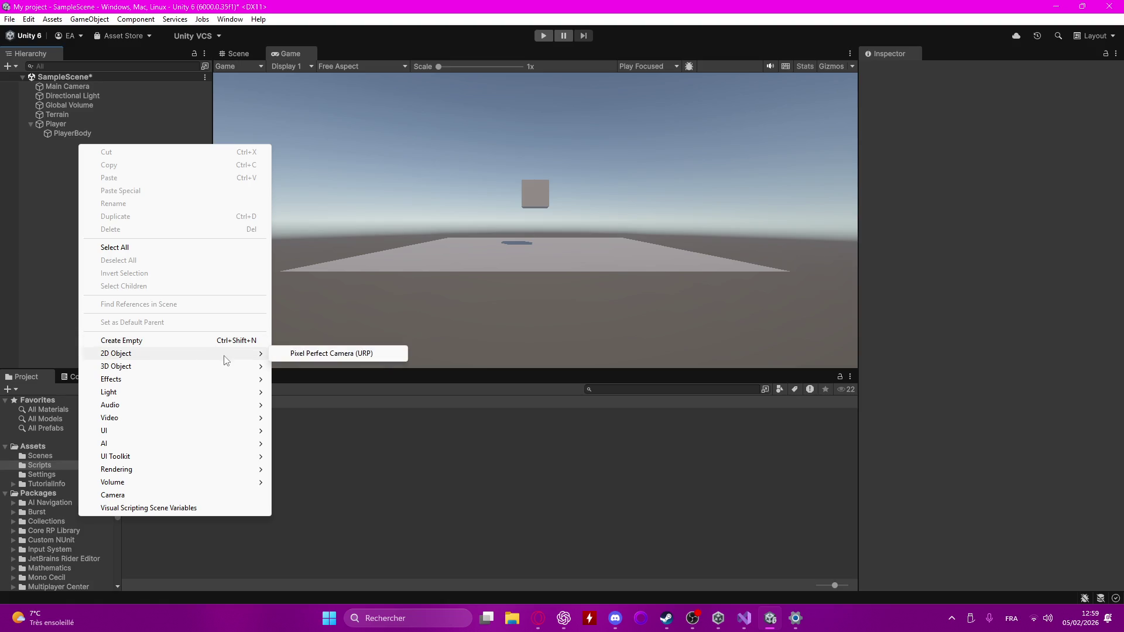
pyautogui.moveTo(226, 379)
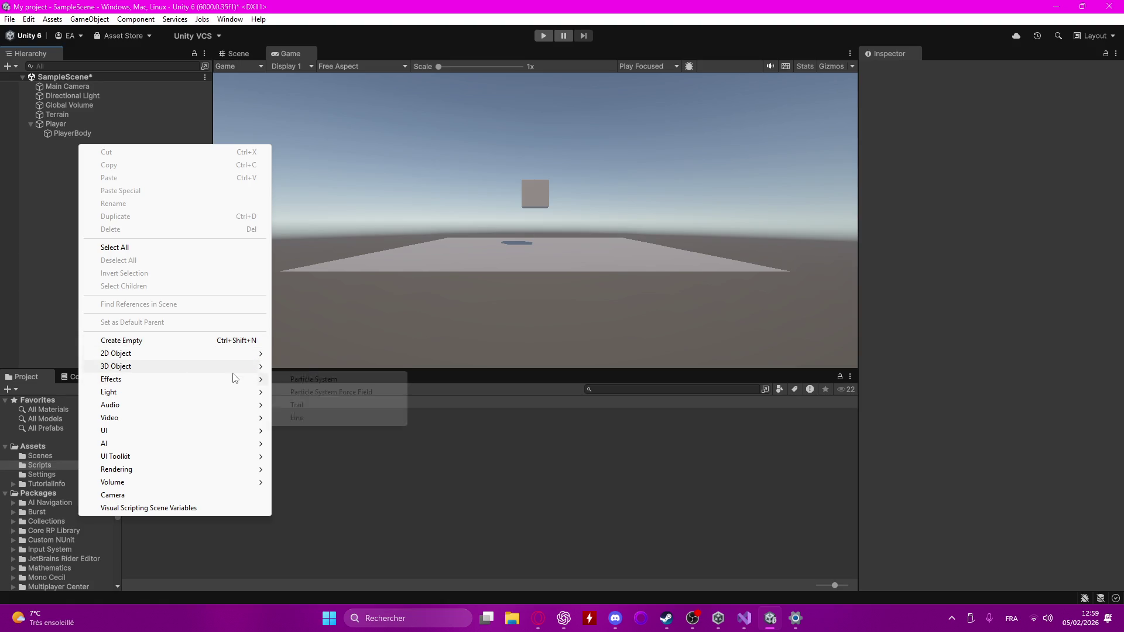
pyautogui.moveTo(200, 467)
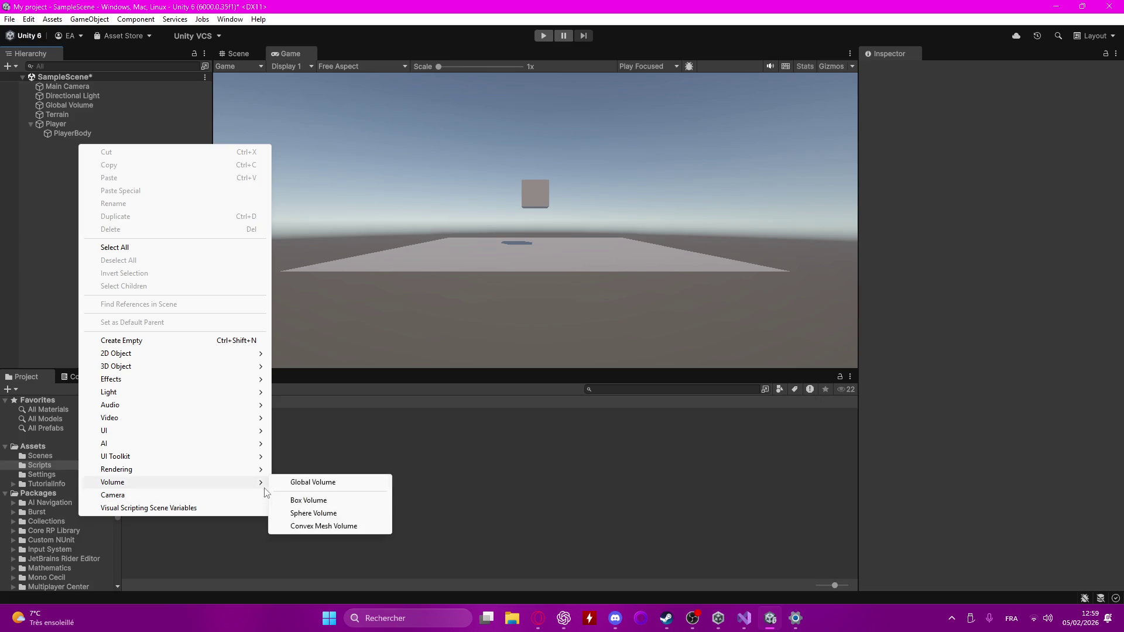
pyautogui.click(249, 497)
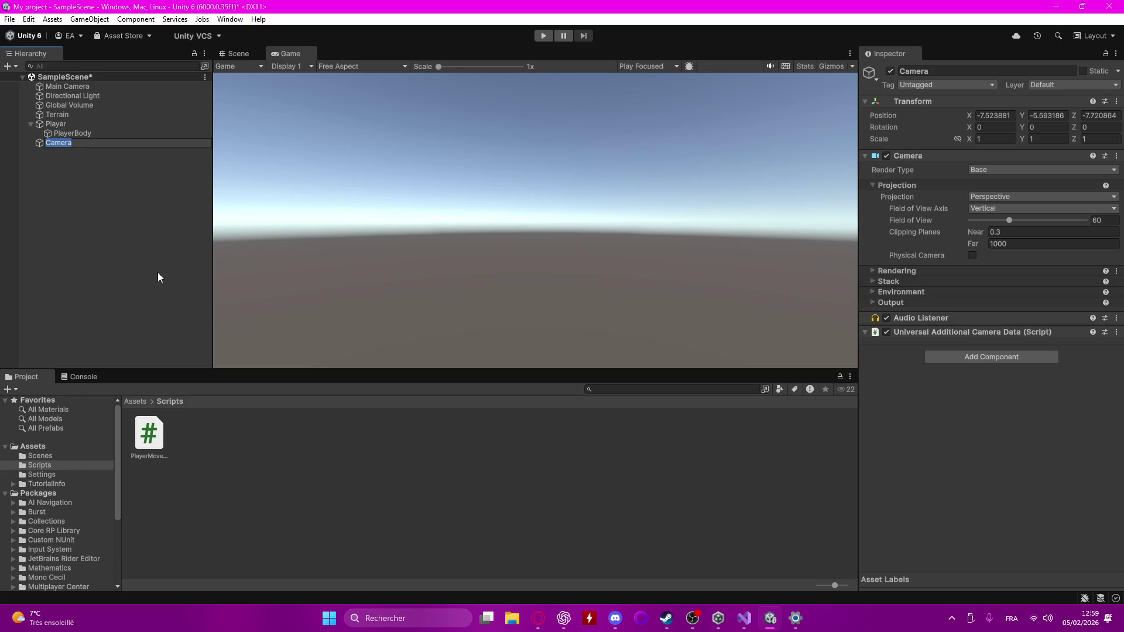
pyautogui.press('Home')
pyautogui.write('Player')
pyautogui.press('Return')
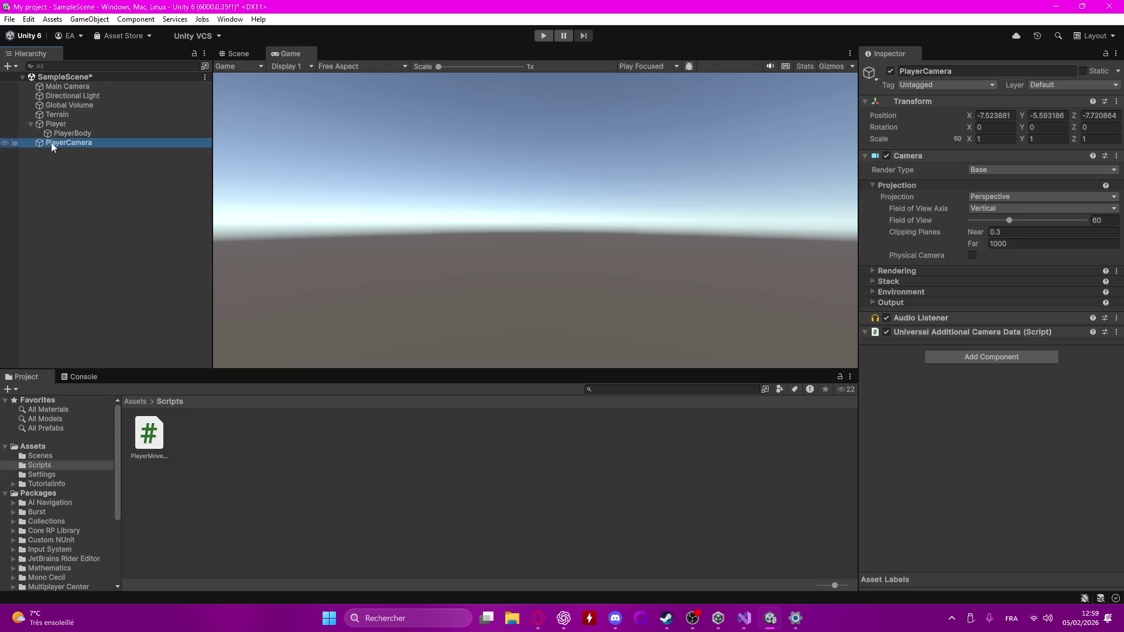
pyautogui.moveTo(50, 142); pyautogui.dragTo(66, 122)
pyautogui.click(251, 54)
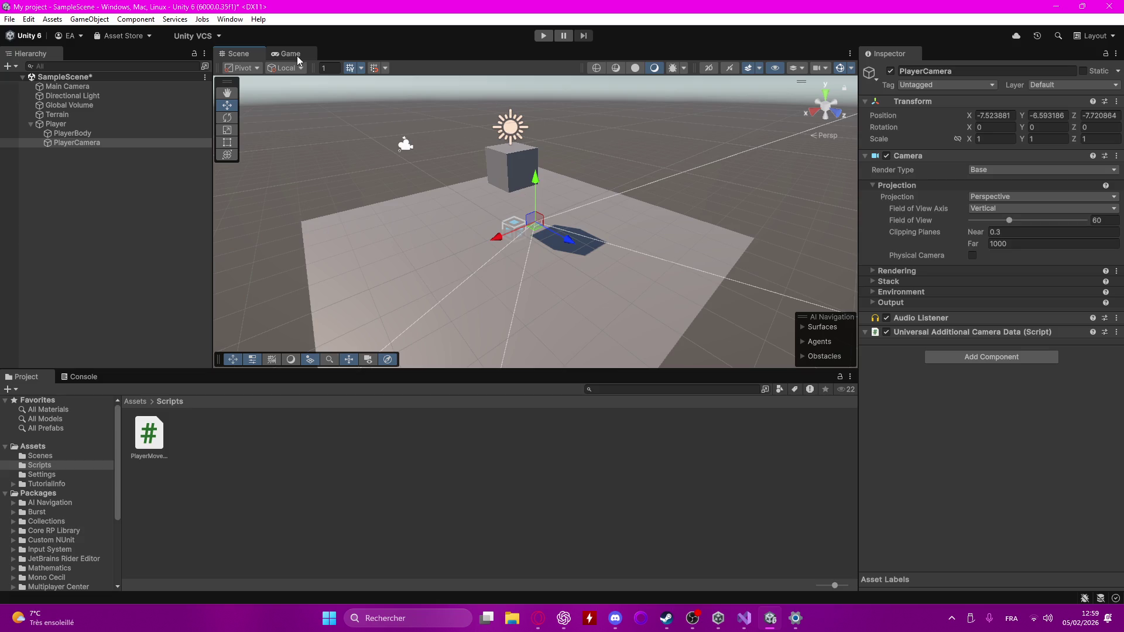
pyautogui.click(297, 55)
pyautogui.click(246, 59)
pyautogui.rightClick(107, 144)
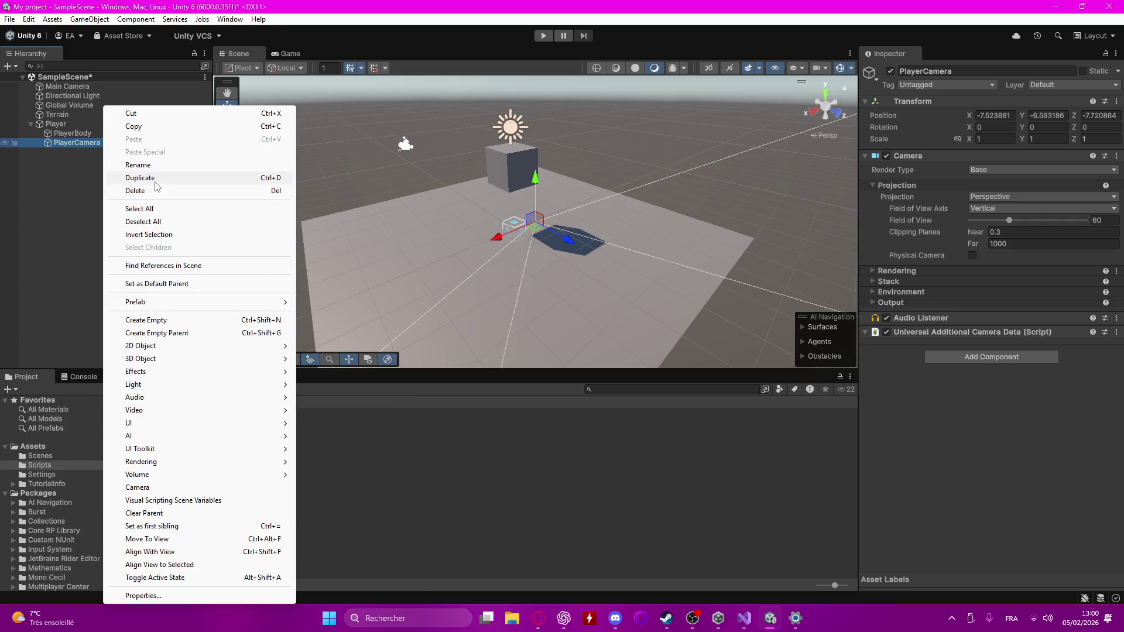
# - Delete PlayerCamera, glance at the Game and Scene views, then bring up the PlayerMovements script in Visual Studio
pyautogui.click(154, 192)
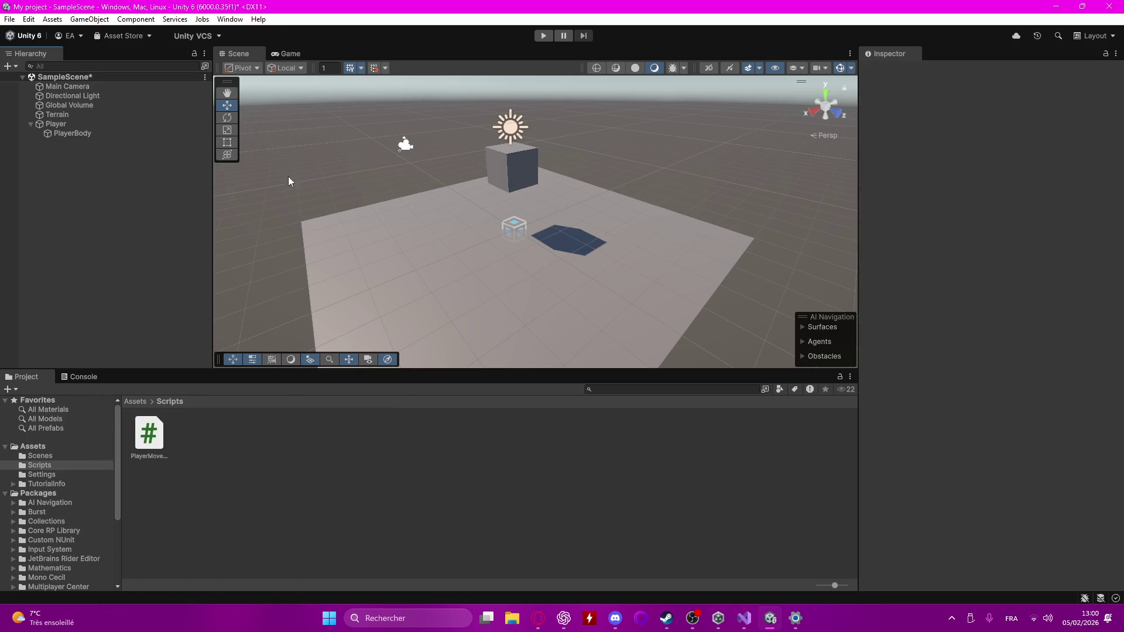
pyautogui.click(286, 52)
pyautogui.click(246, 54)
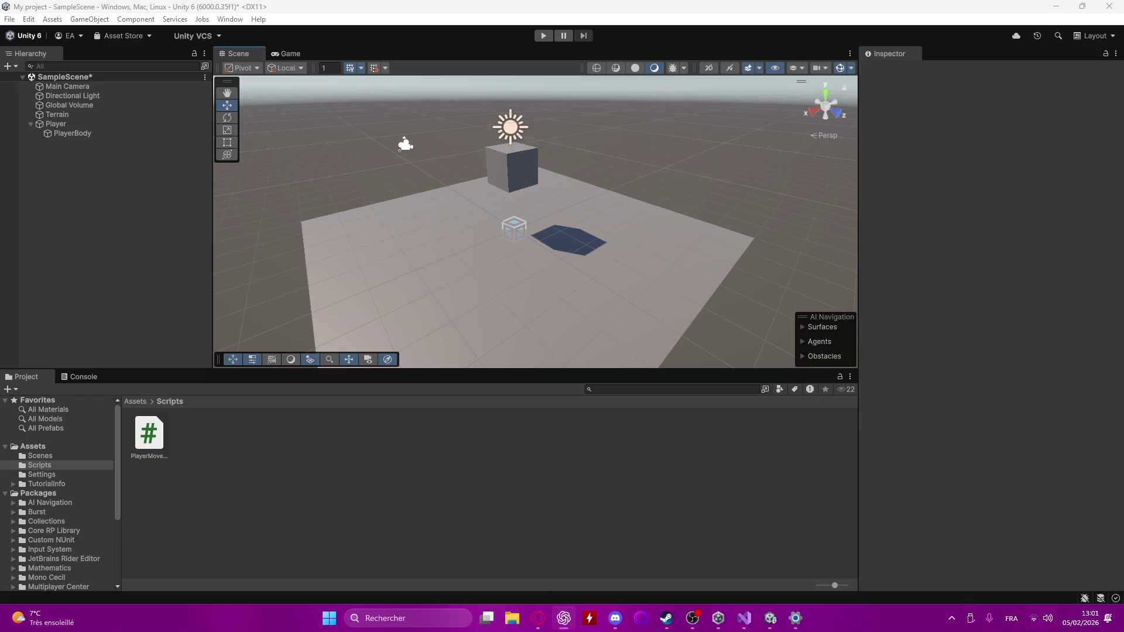
pyautogui.moveTo(744, 618)
pyautogui.click(740, 547)
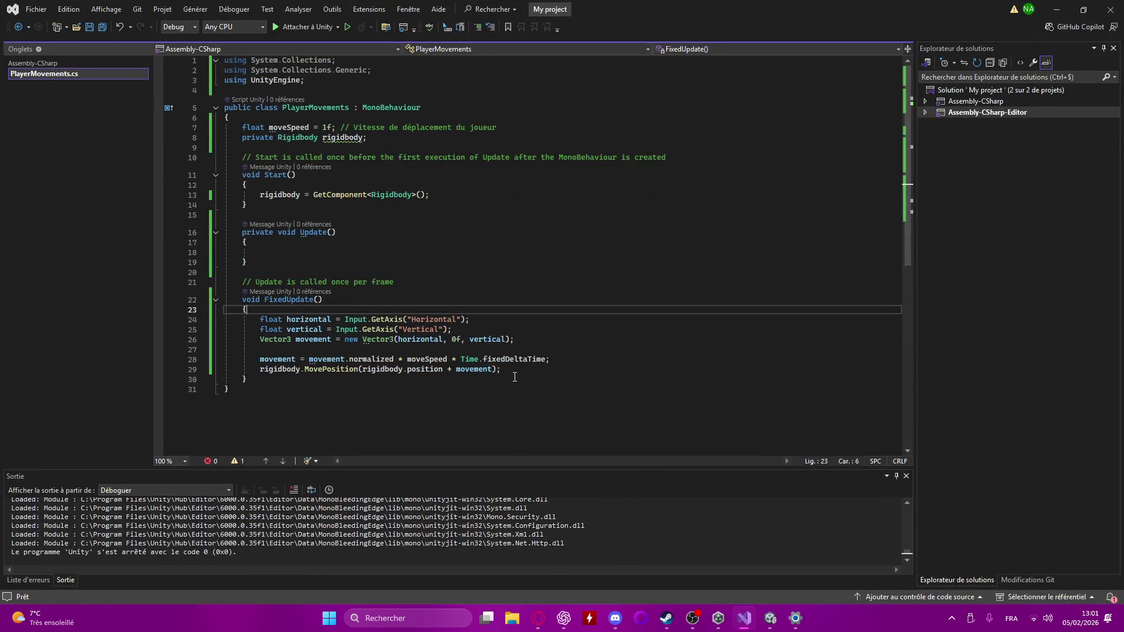
# - After the MovePosition call, add an empty if (movement.magnitude > 0.1f) block in FixedUpdate
pyautogui.click(542, 380)
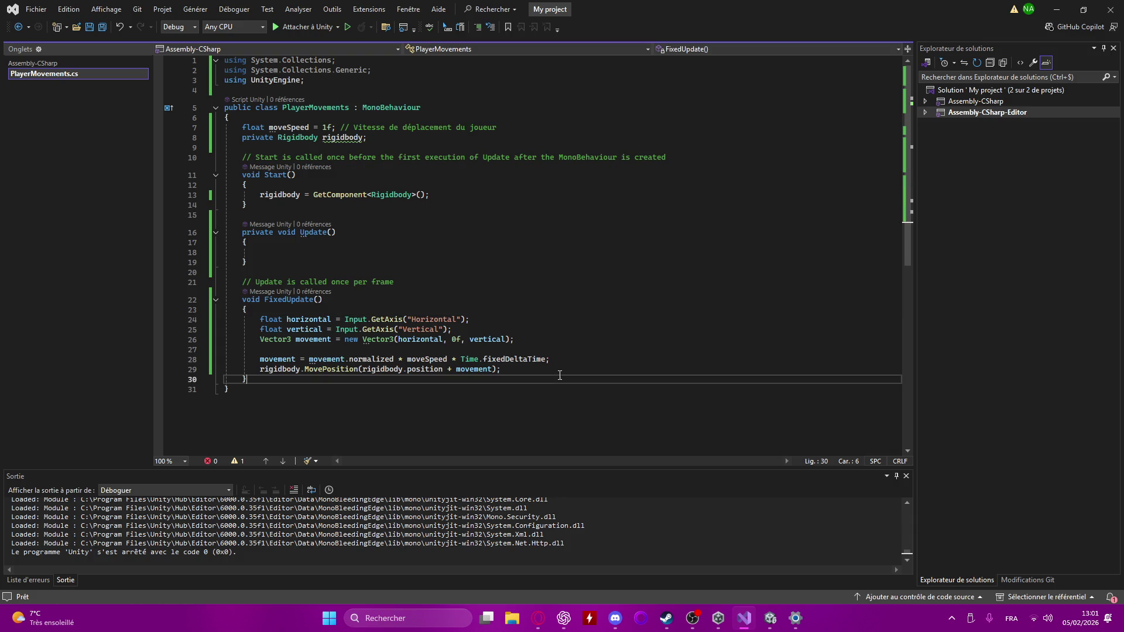
pyautogui.click(562, 370)
pyautogui.press('Return')
pyautogui.press('Return')
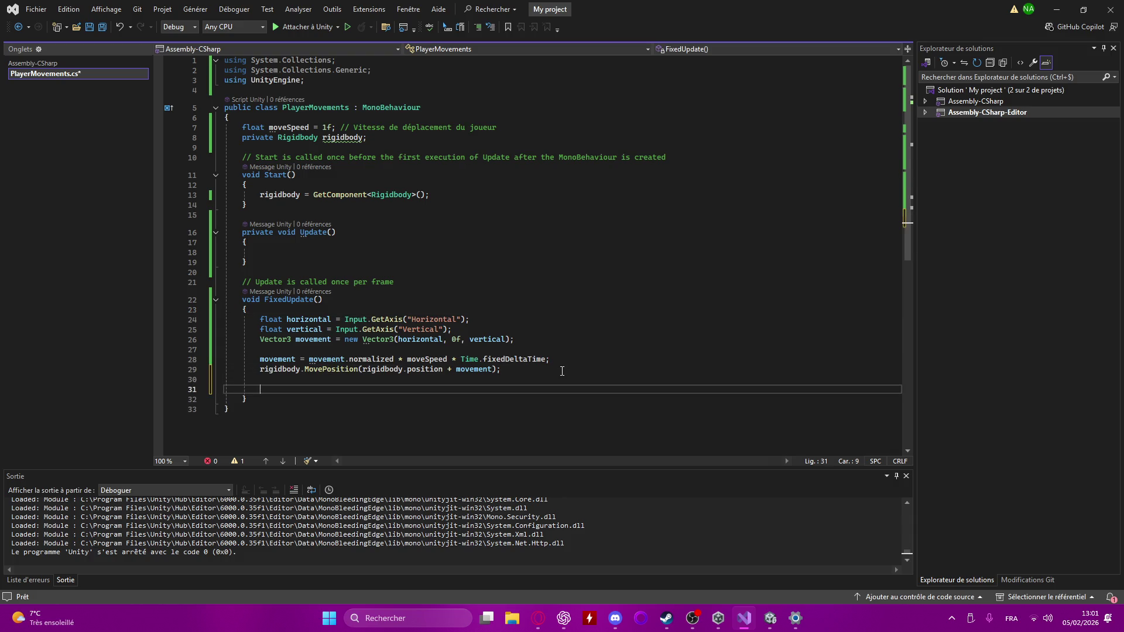
pyautogui.write('if (')
pyautogui.write('movement')
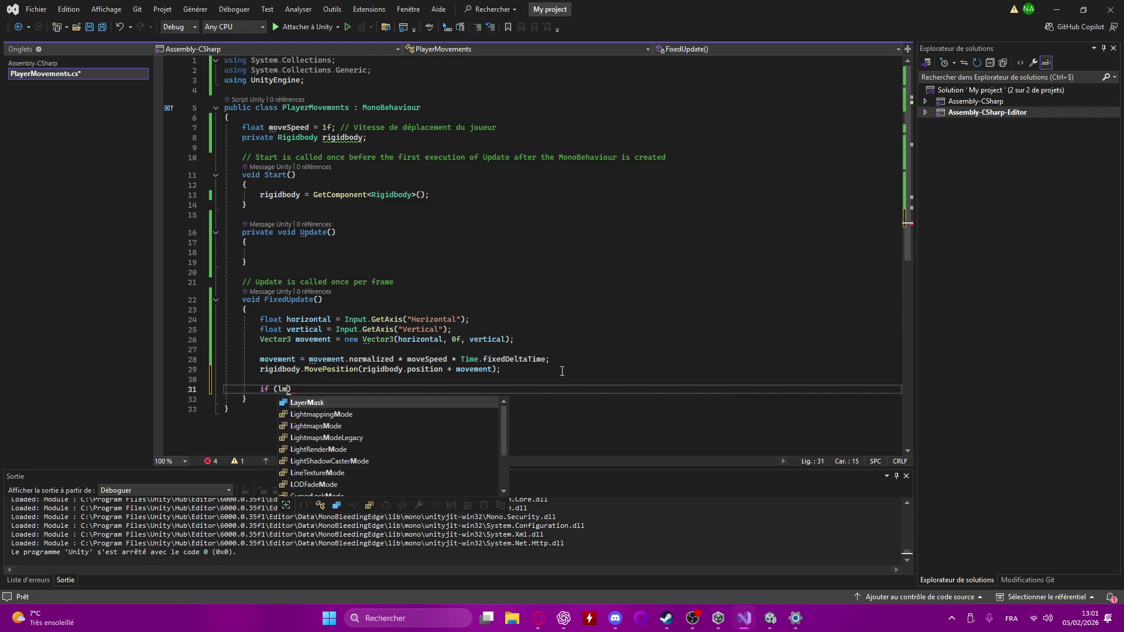
pyautogui.write('.mo')
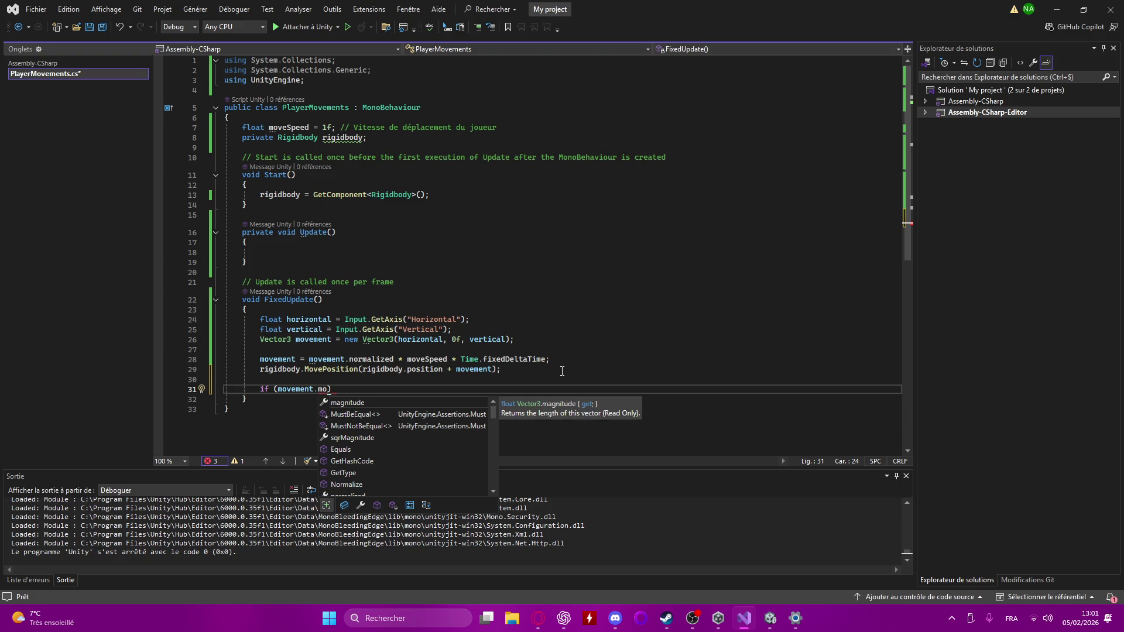
pyautogui.press('Tab')
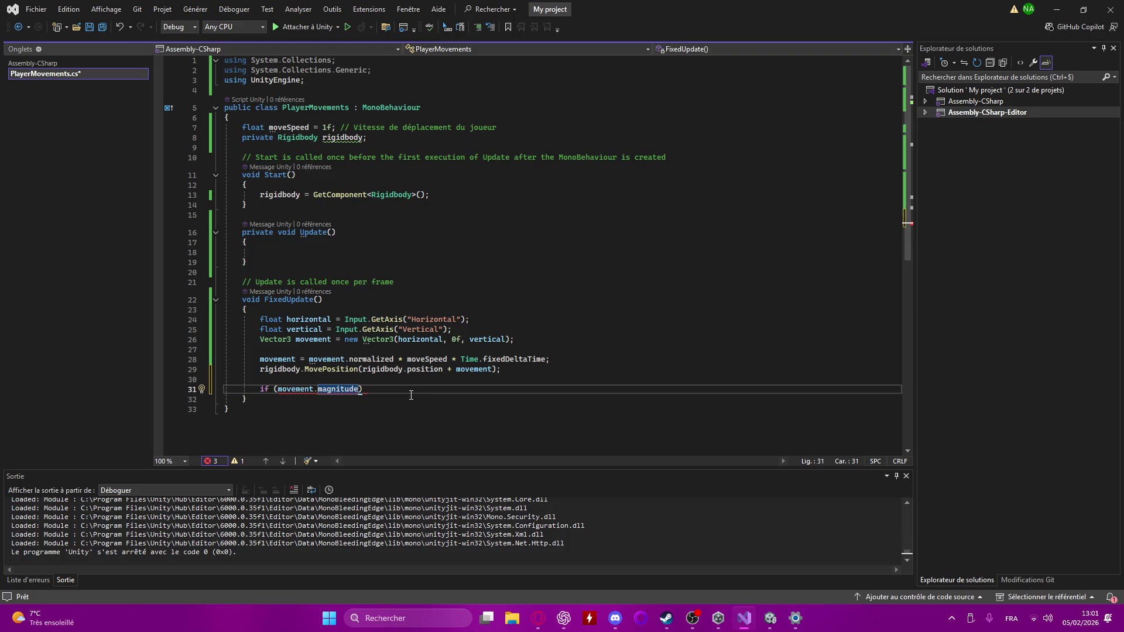
pyautogui.write('> ')
pyautogui.write('0.1f')
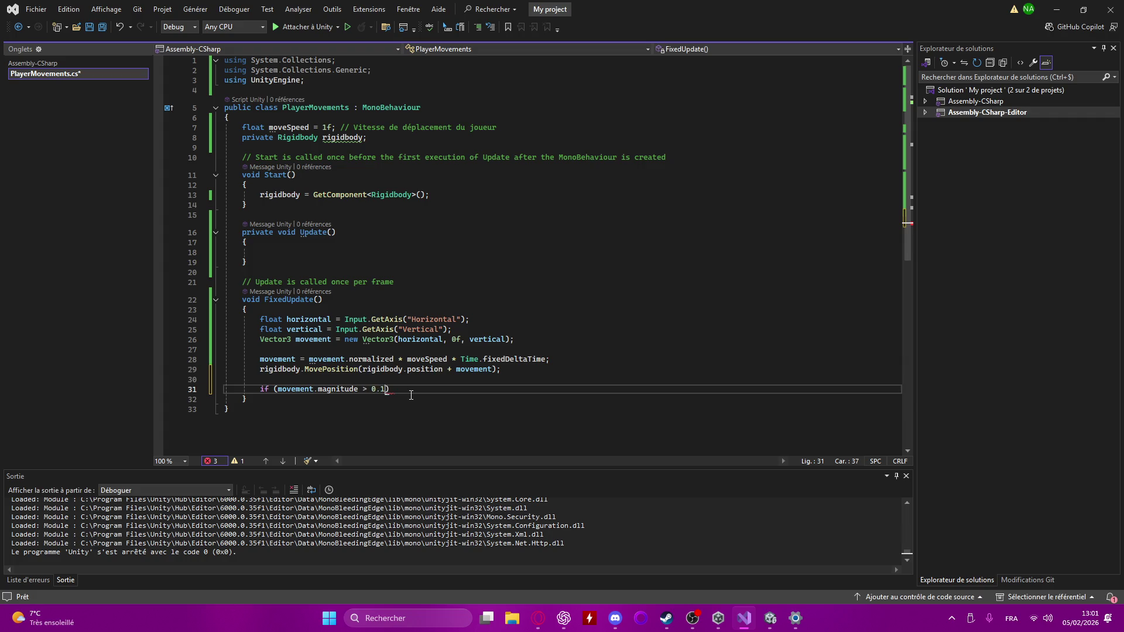
pyautogui.write(')')
pyautogui.press('Return')
pyautogui.write('{')
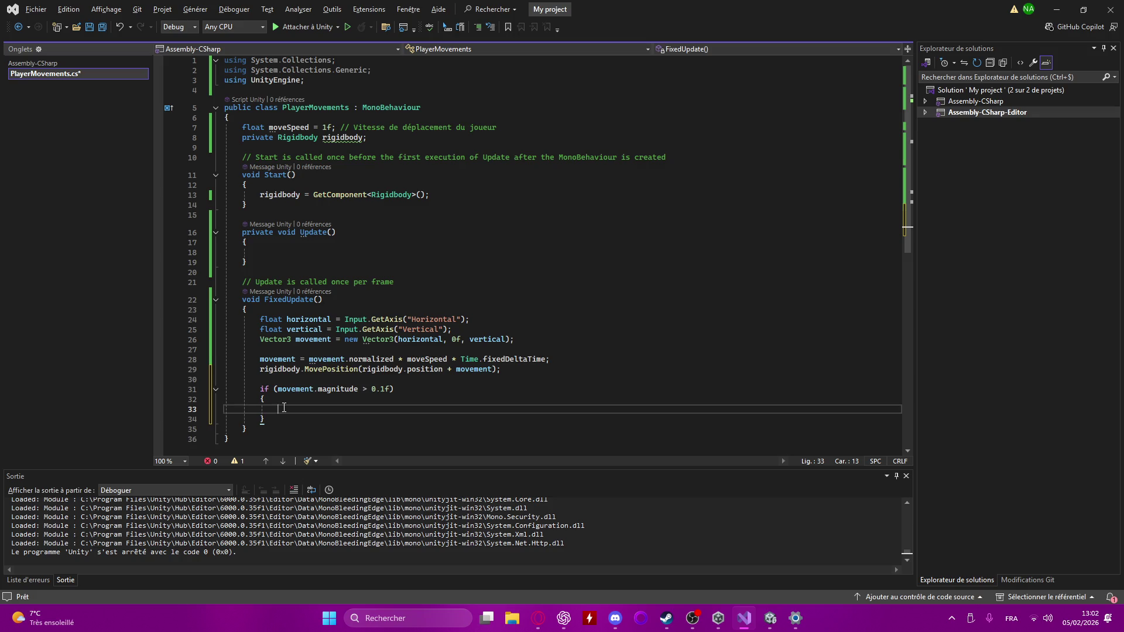
# - Inside the if block, write Quaternion targetRotation = Quaternion.LookRotation(movement);
pyautogui.write('Quater')
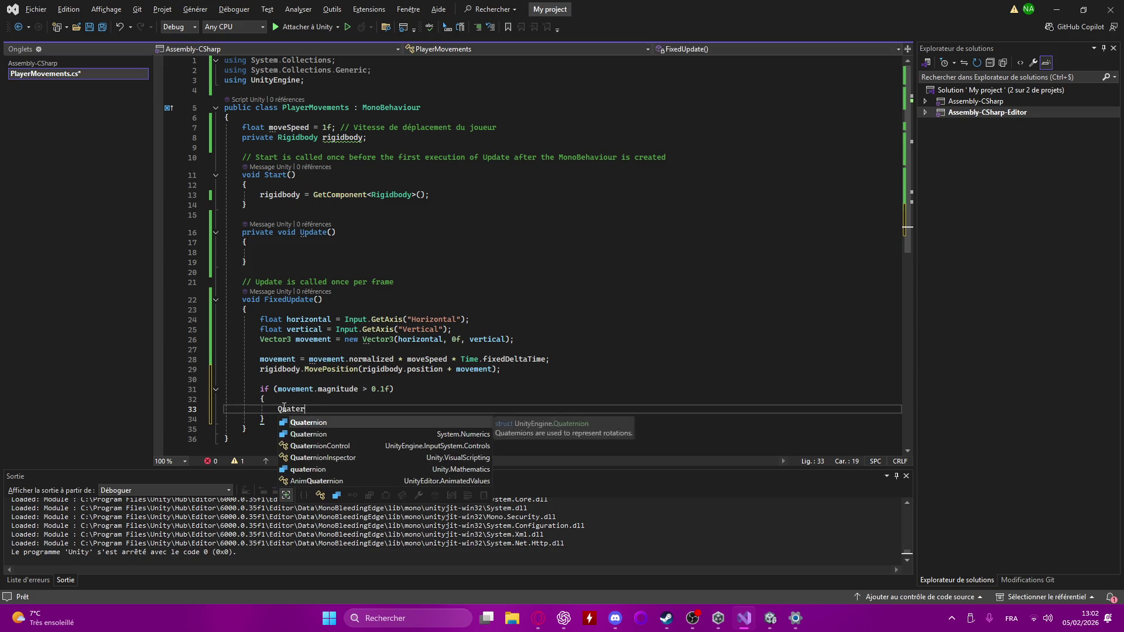
pyautogui.press('Tab')
pyautogui.write('ta')
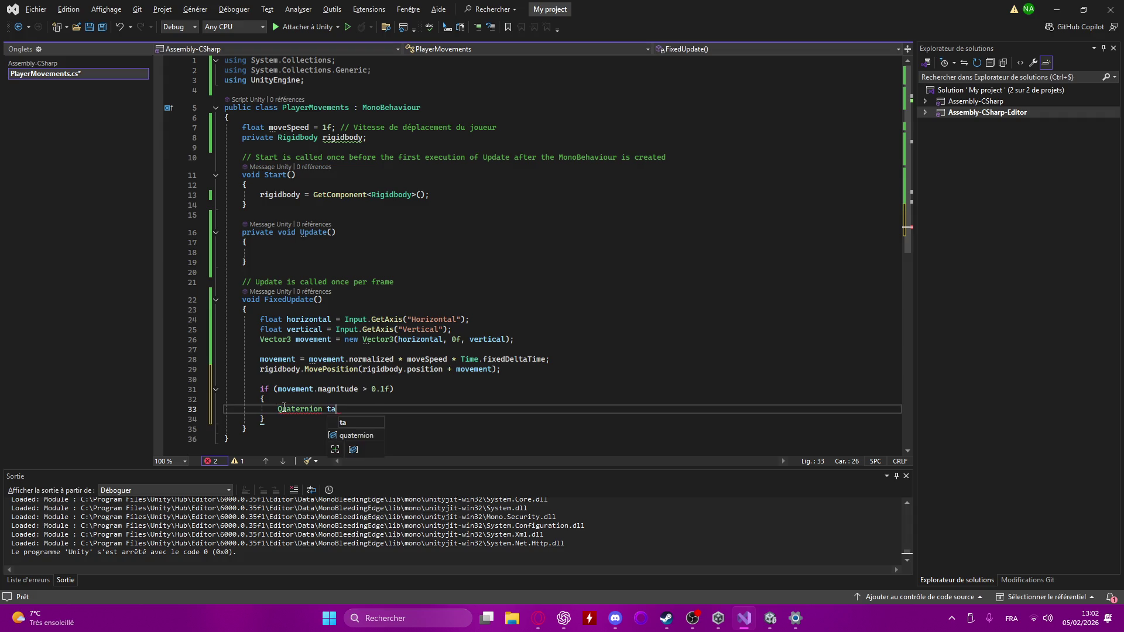
pyautogui.write('rget')
pyautogui.write('Rotatio')
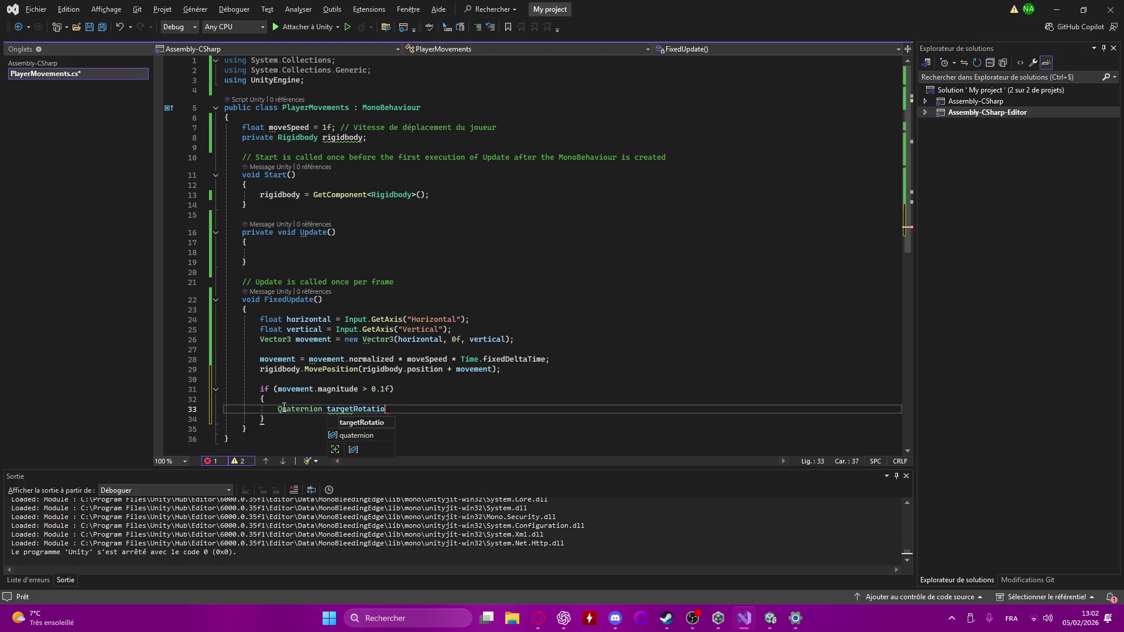
pyautogui.write('n ')
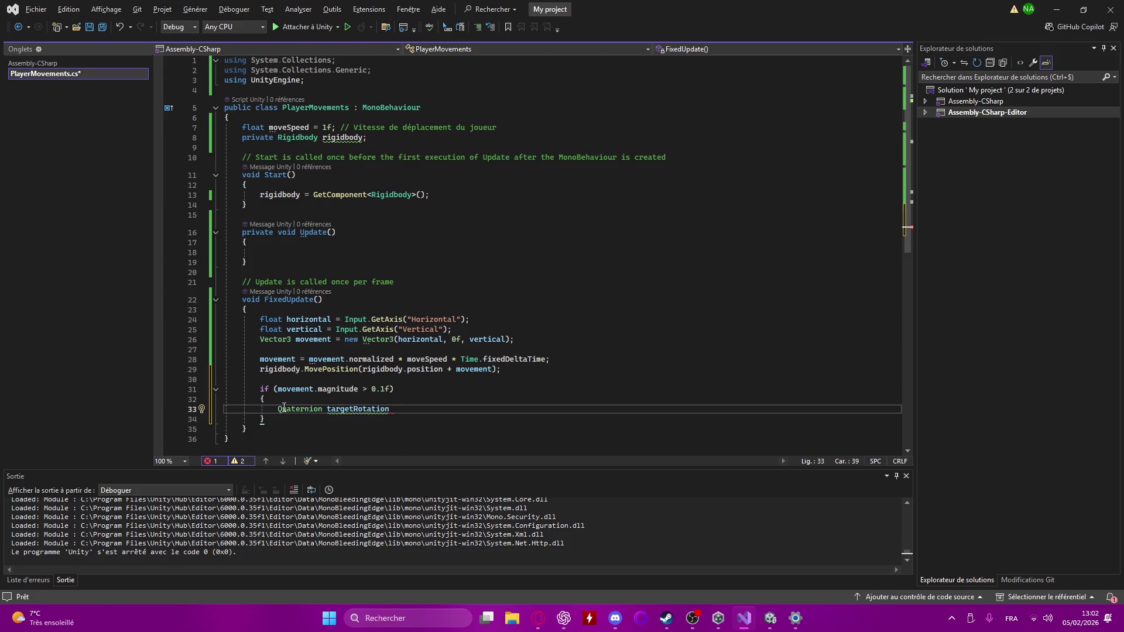
pyautogui.write('= Qua')
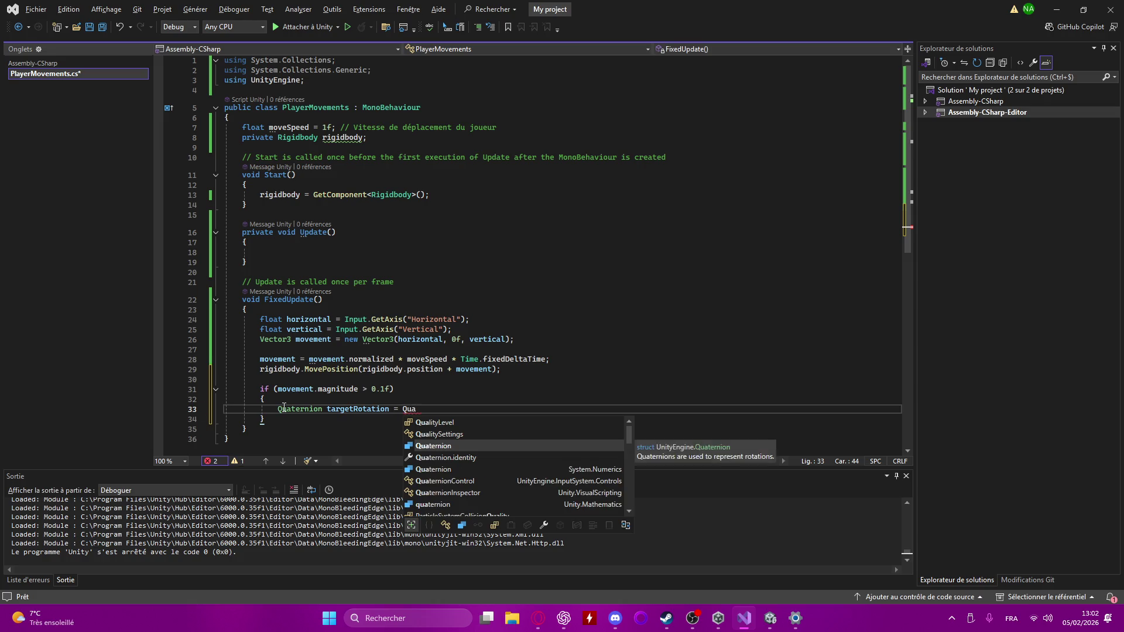
pyautogui.press('Tab')
pyautogui.write('.')
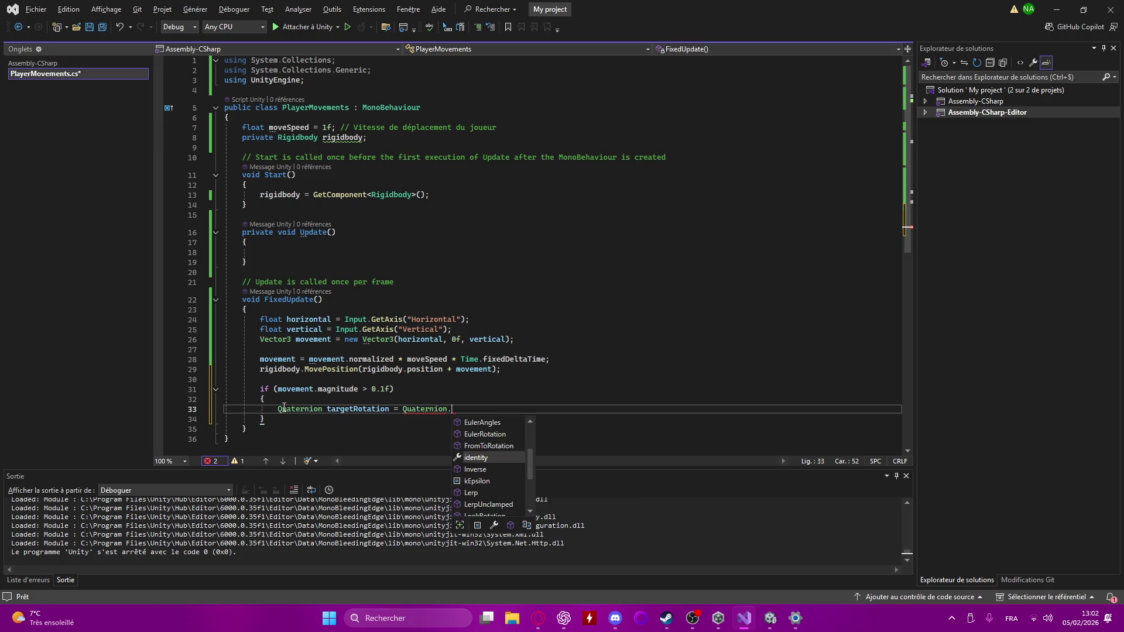
pyautogui.write('Look')
pyautogui.press('Tab')
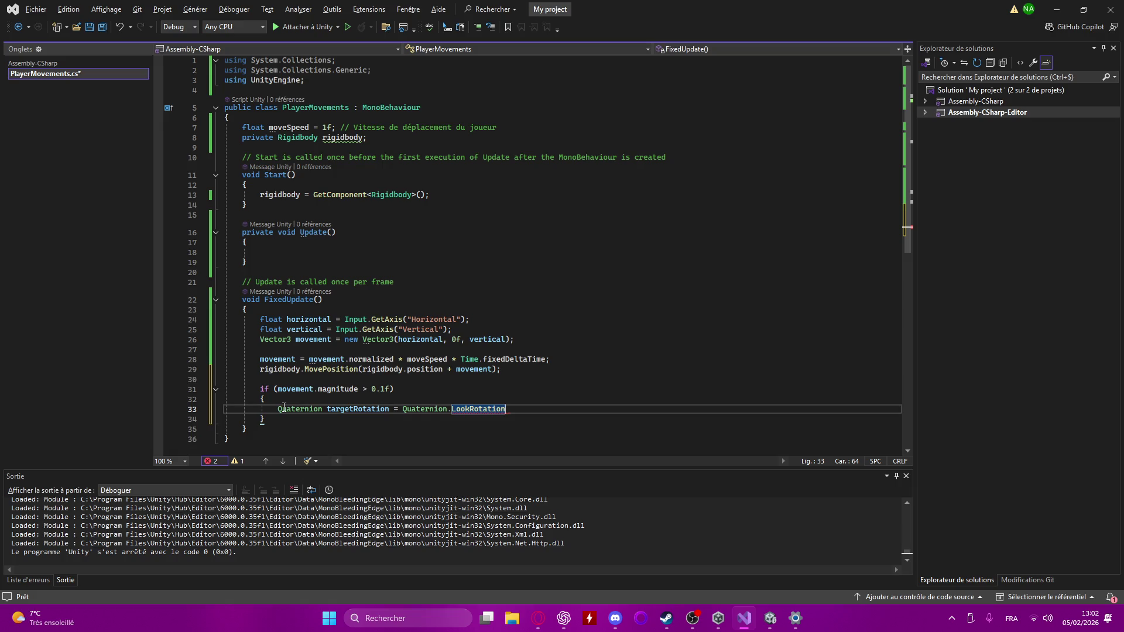
pyautogui.write('(movement')
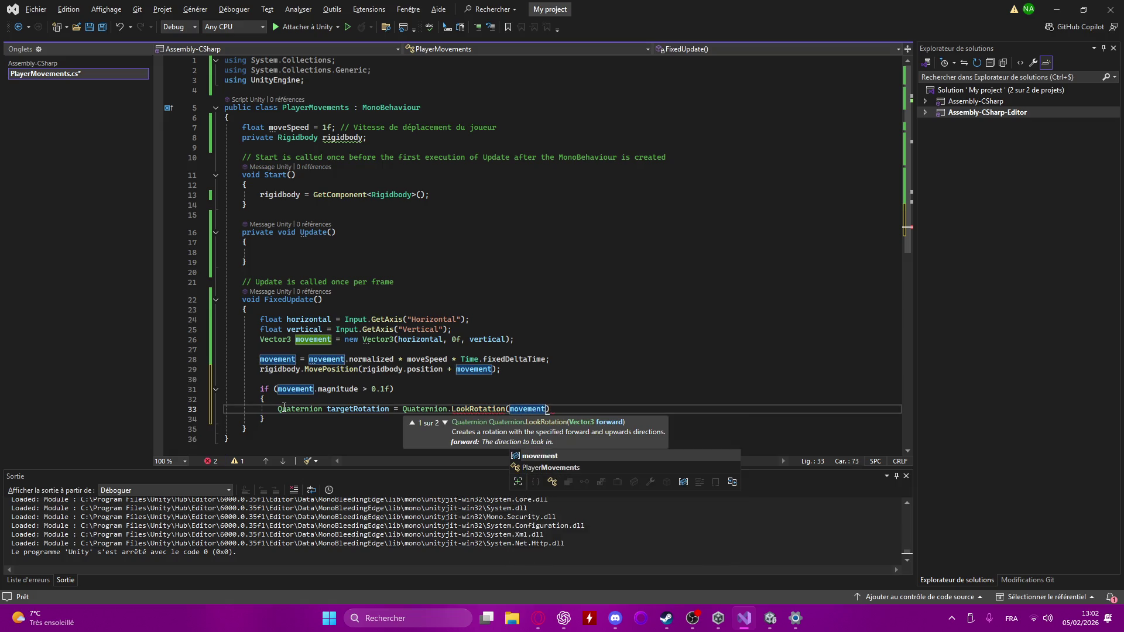
pyautogui.write(')')
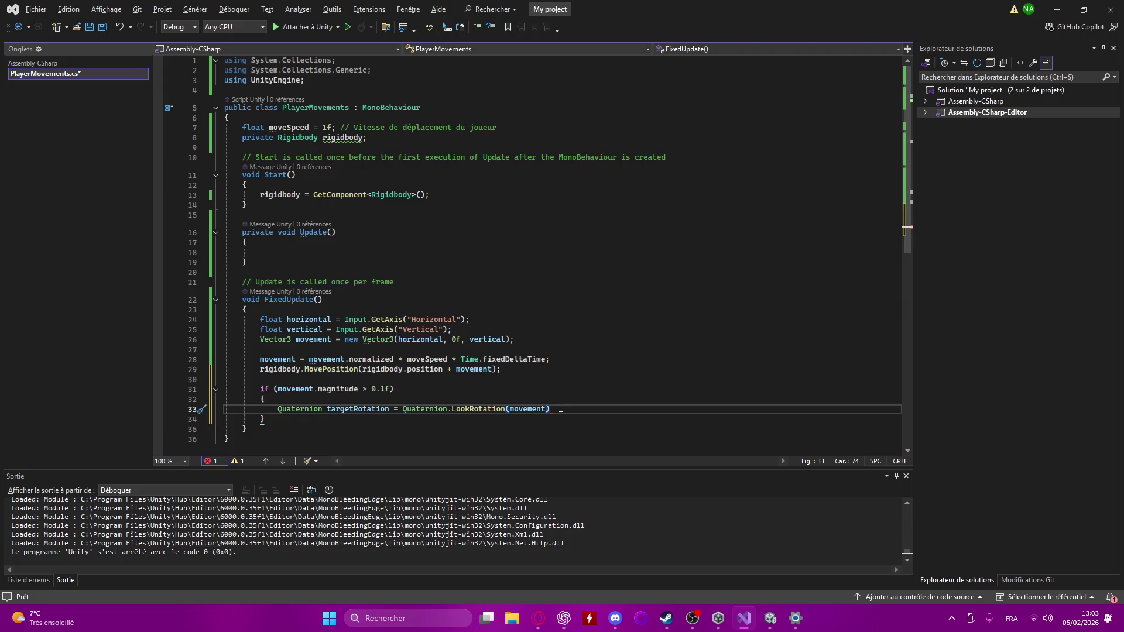
pyautogui.write(';')
pyautogui.press('Return')
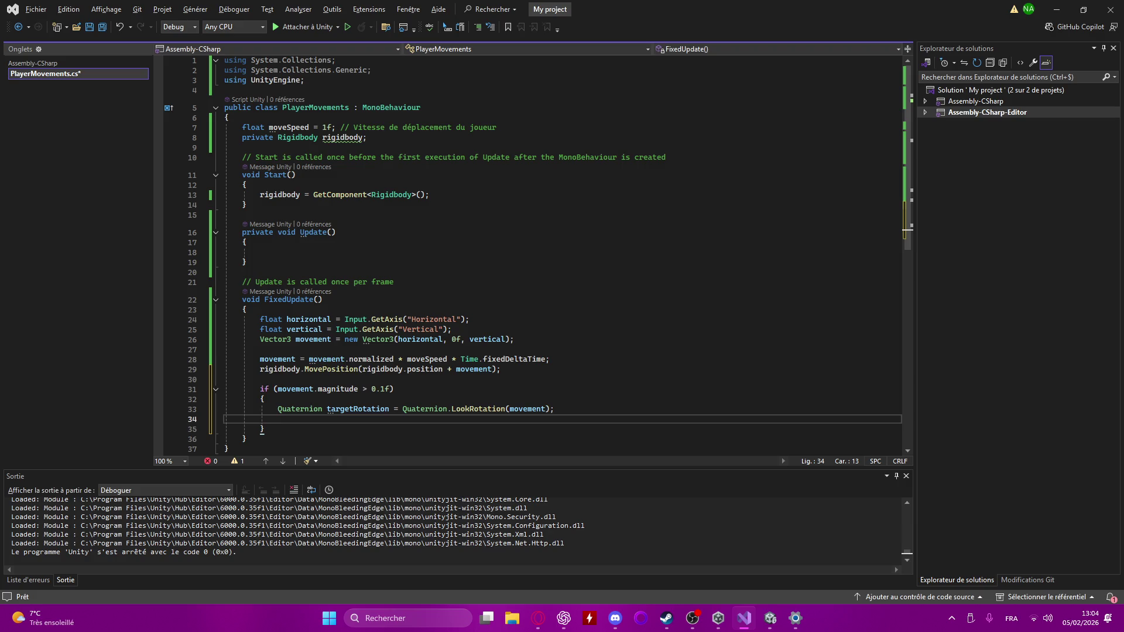
# - Add rigidbody.MoveRotation(targetRotation); inside the if block and save PlayerMovements.cs
pyautogui.write('ri')
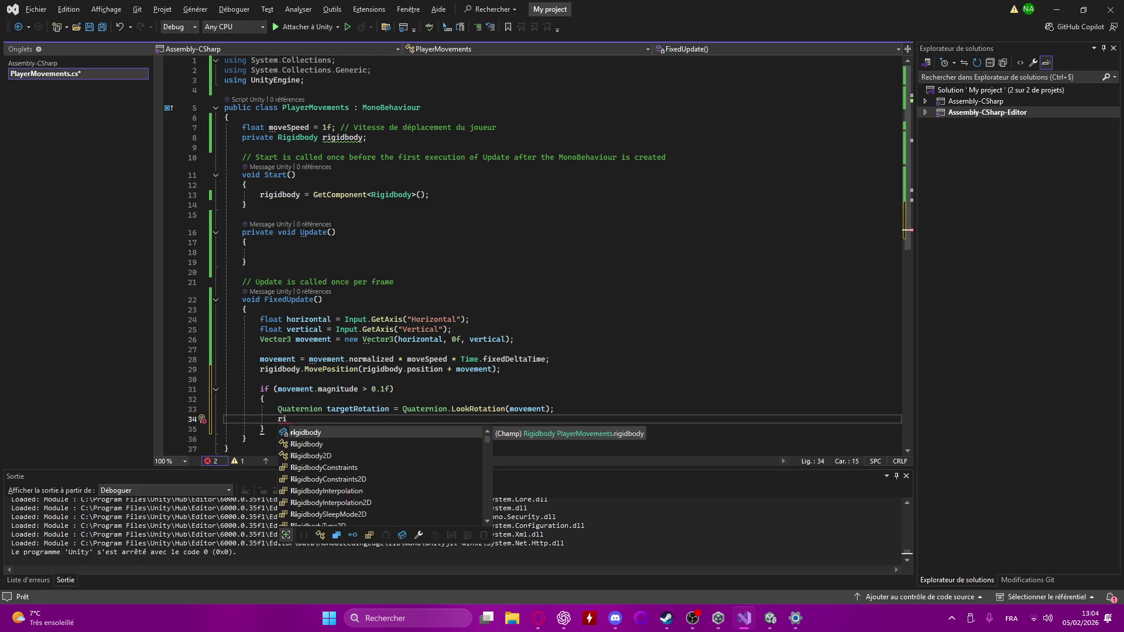
pyautogui.write('gidbody.')
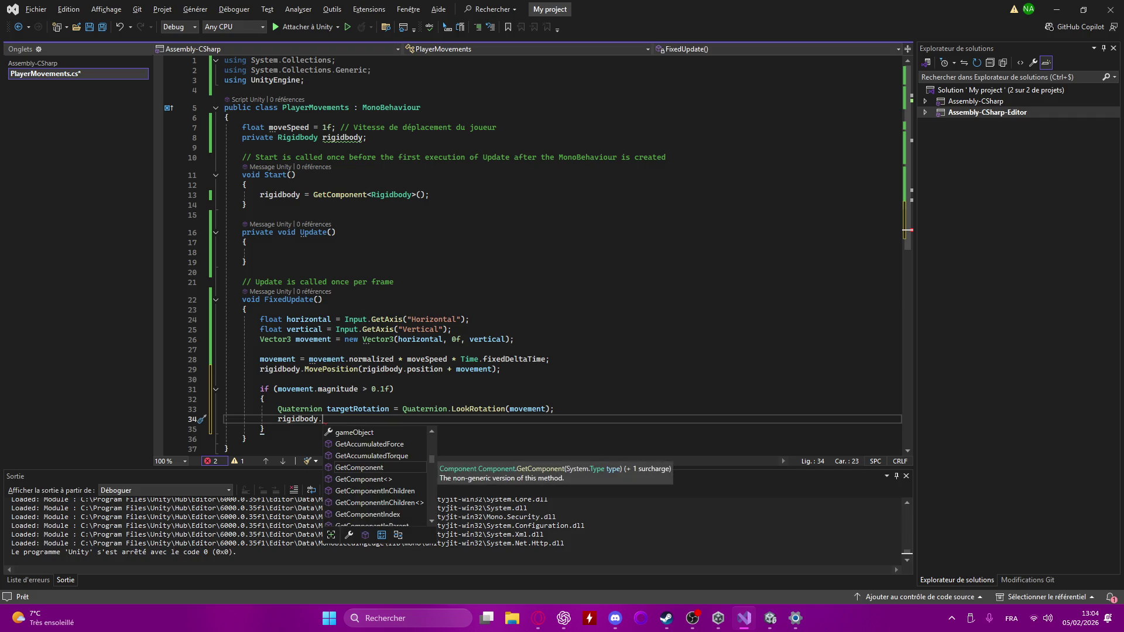
pyautogui.write('Move')
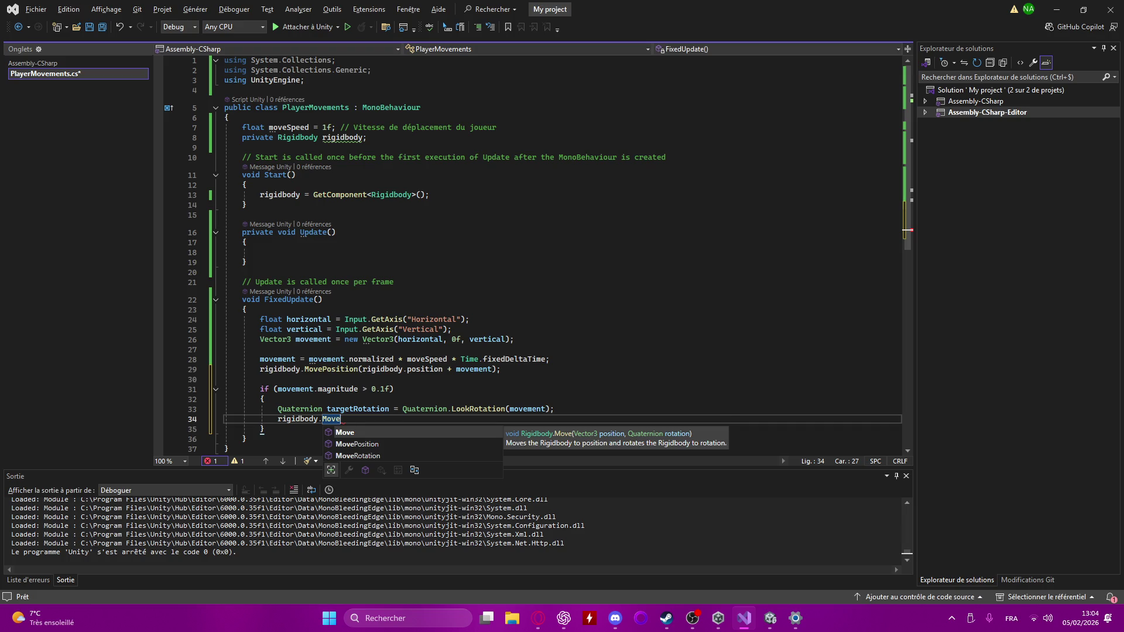
pyautogui.write('R')
pyautogui.press('Tab')
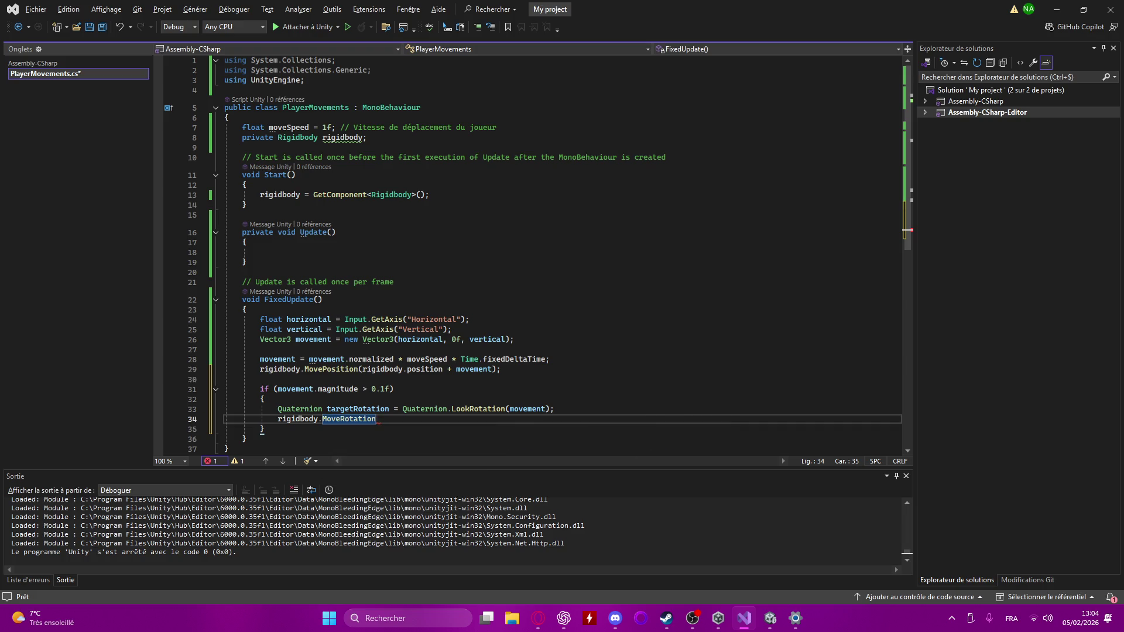
pyautogui.write('(tar')
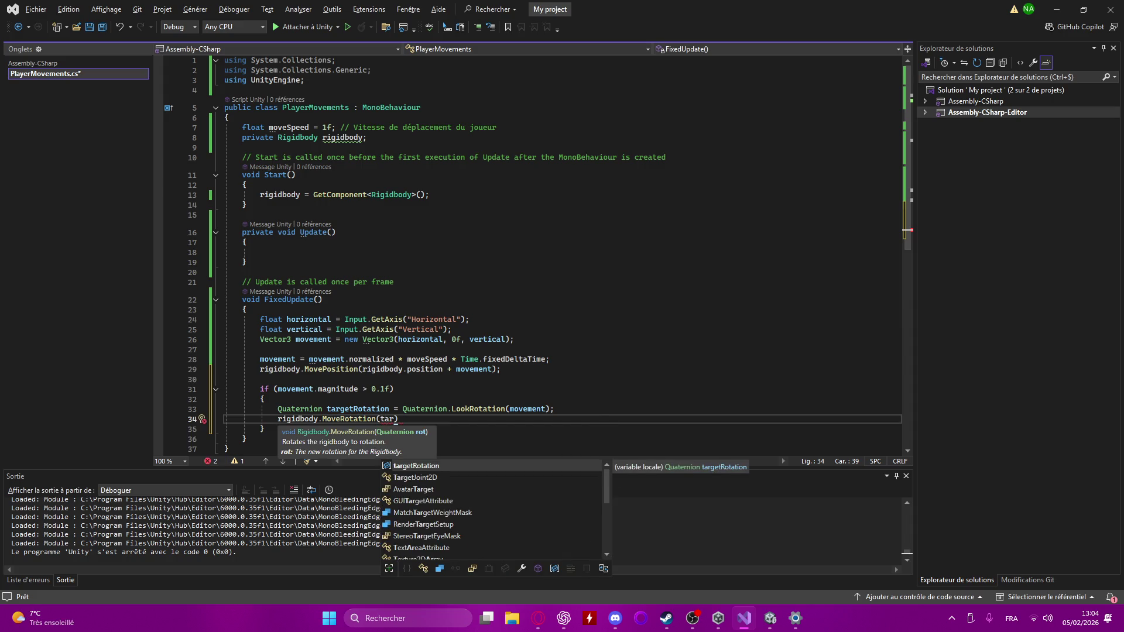
pyautogui.press('Tab')
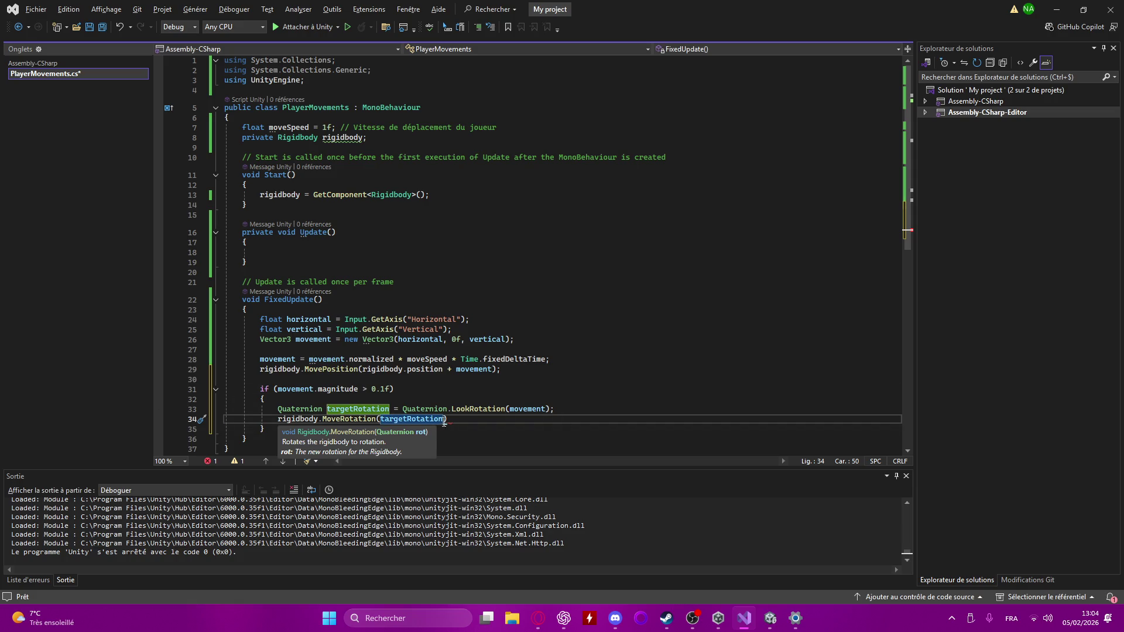
pyautogui.click(467, 417)
pyautogui.write(';')
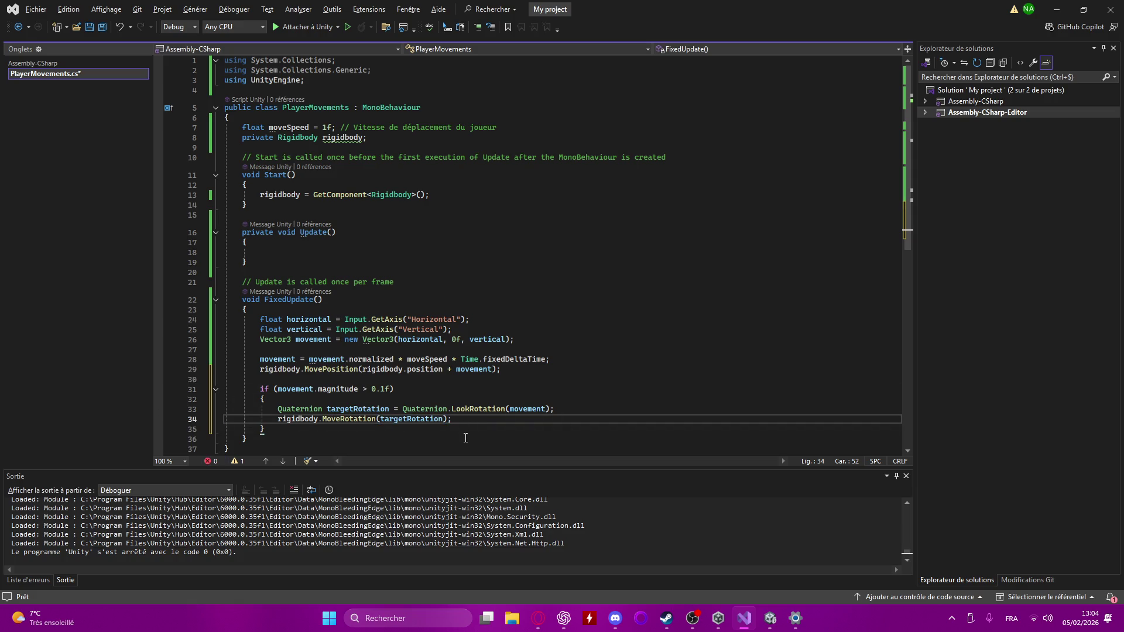
pyautogui.hotkey('ctrl', 's')
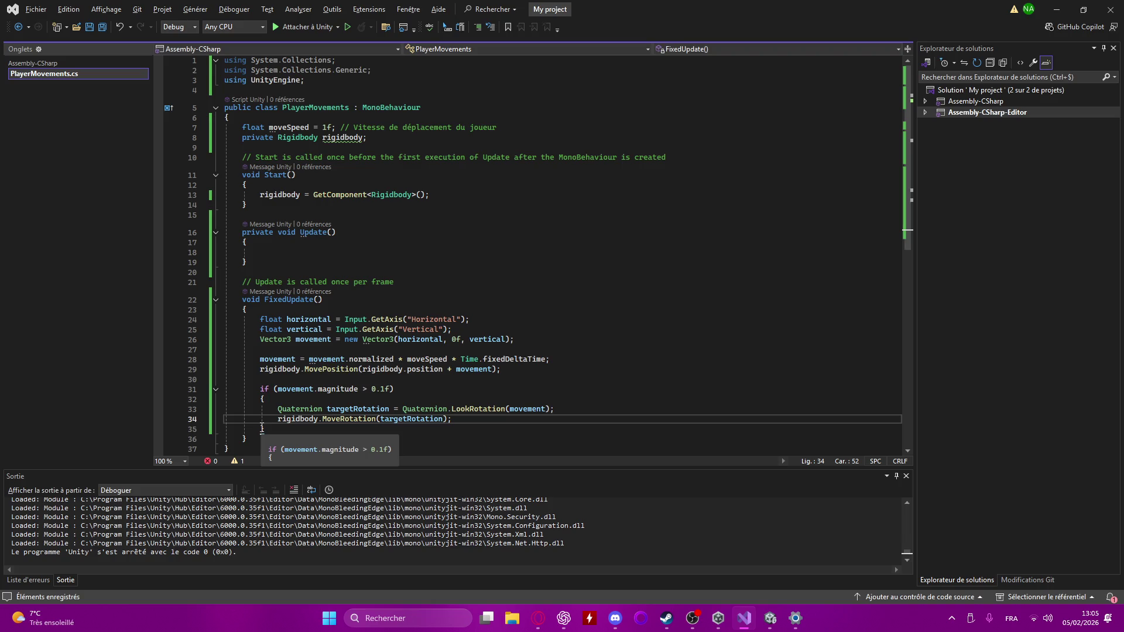
pyautogui.scroll(-3, 432, 365)
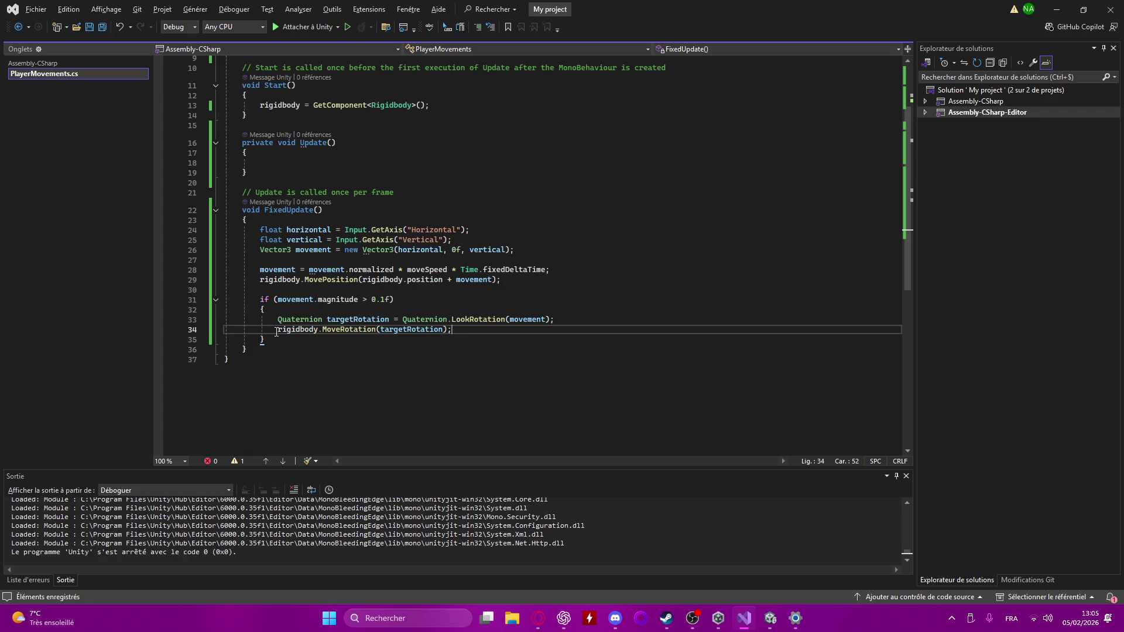
# - Move the rotation if block to empty line 27, before the movement scaling, and save
pyautogui.moveTo(265, 339); pyautogui.dragTo(262, 302)
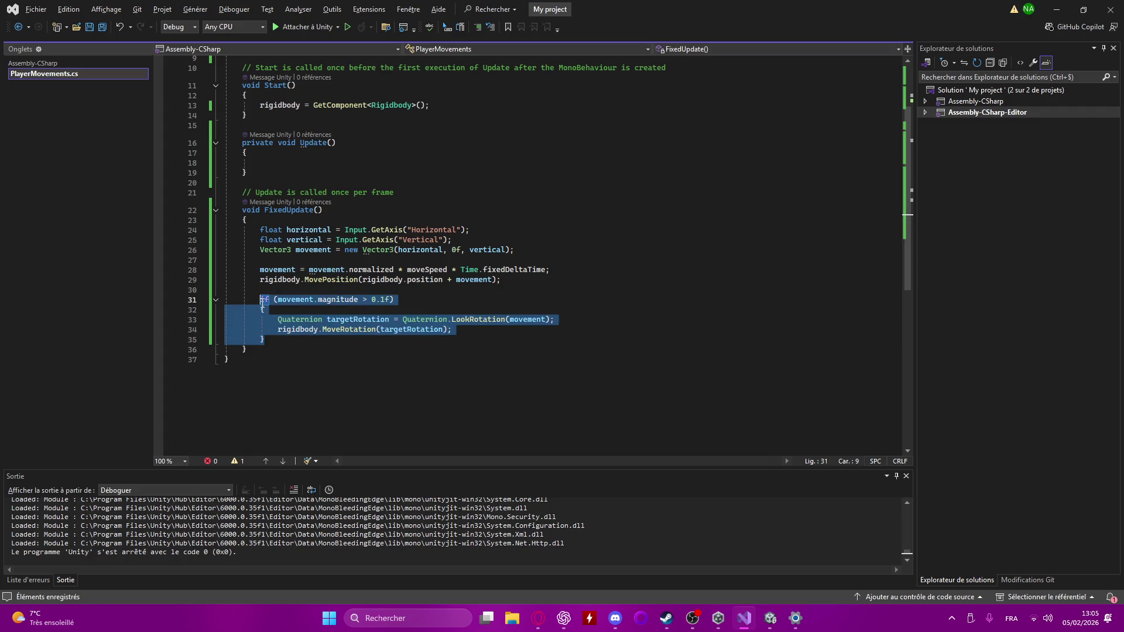
pyautogui.press('Delete')
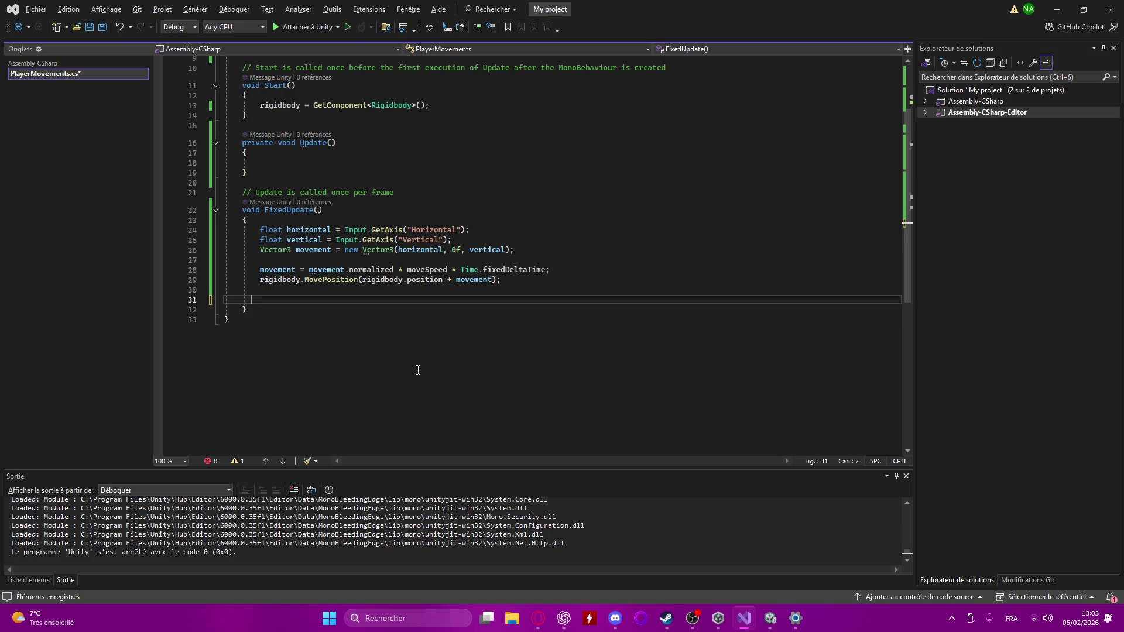
pyautogui.press('BackSpace')
pyautogui.press('BackSpace')
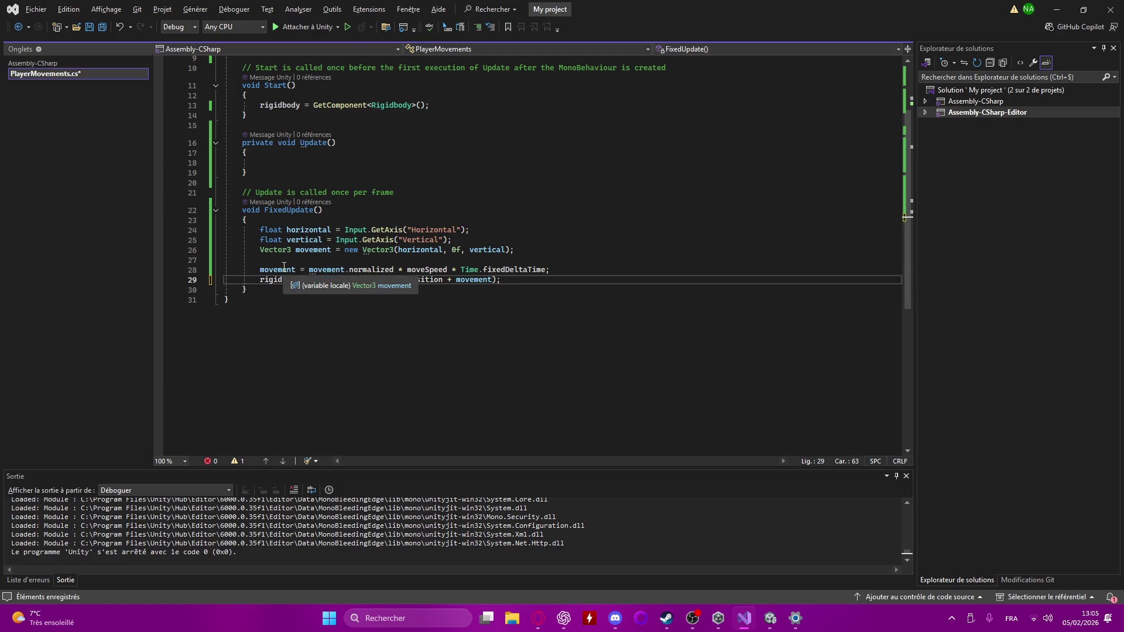
pyautogui.click(560, 270)
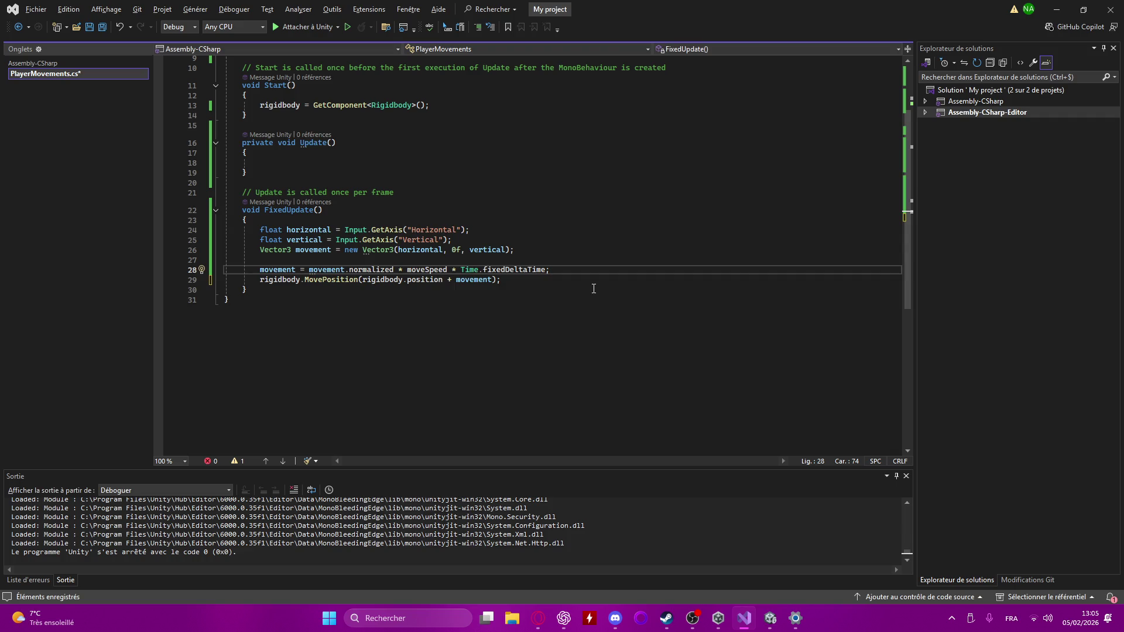
pyautogui.click(558, 260)
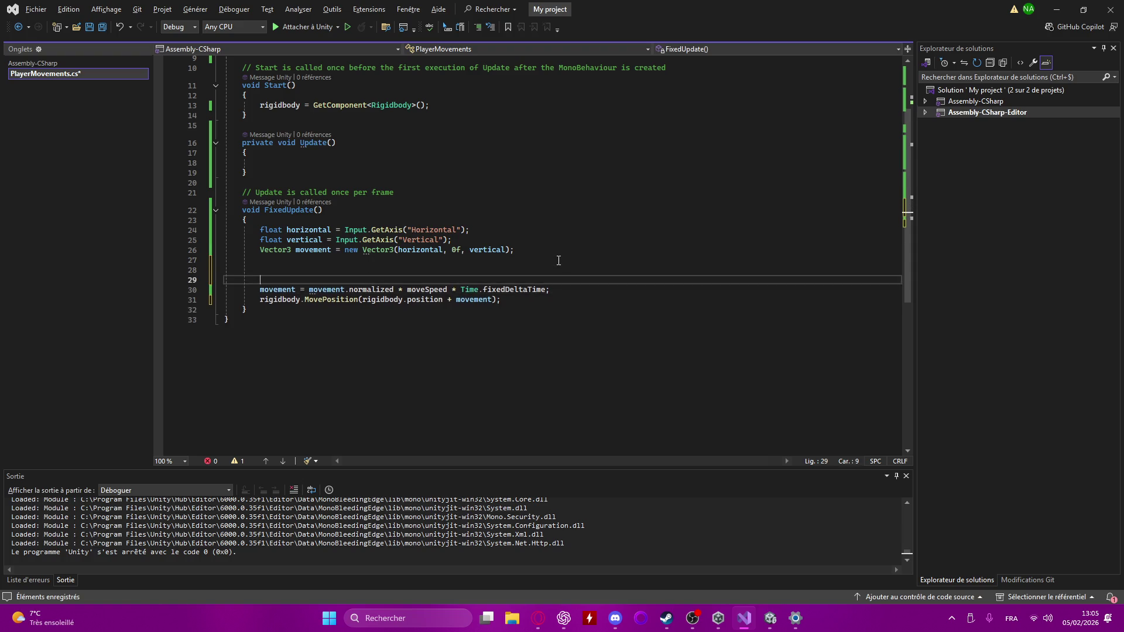
pyautogui.press('Tab')
pyautogui.hotkey('ctrl', 's')
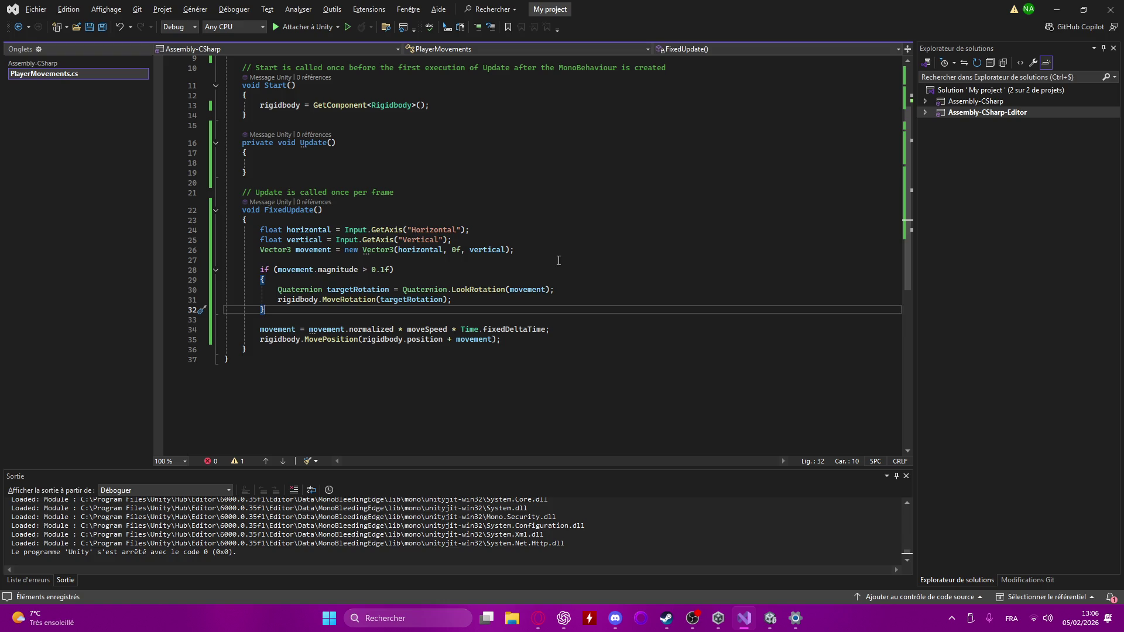
# - Add the comment '// Rotation vers la direction du mouvement' inside the if block and save
pyautogui.click(414, 281)
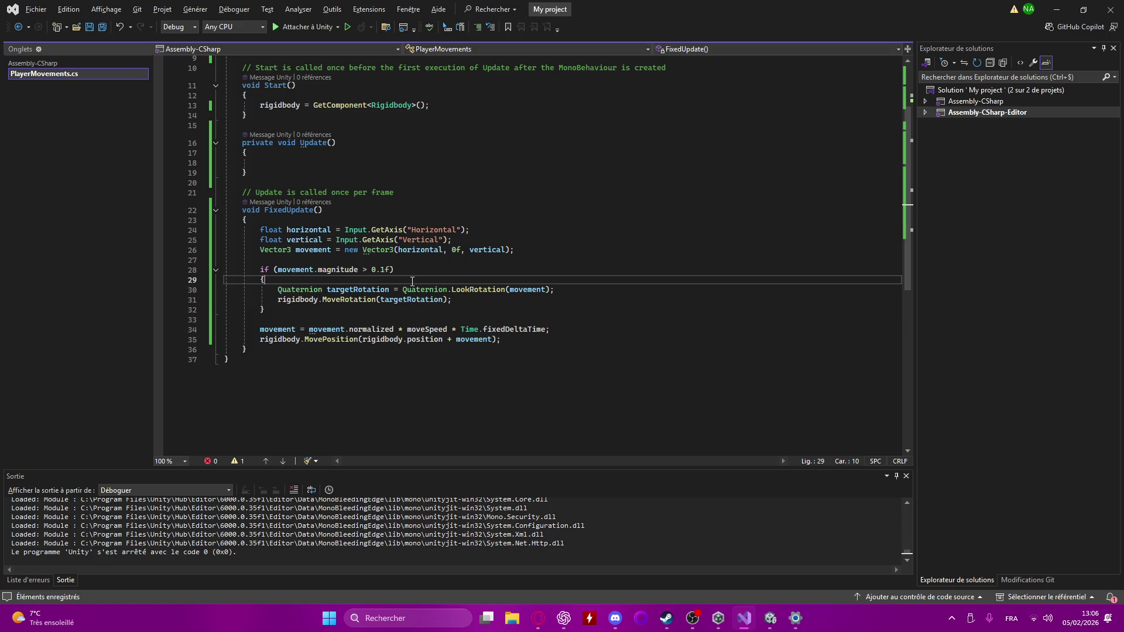
pyautogui.press('Return')
pyautogui.write('//')
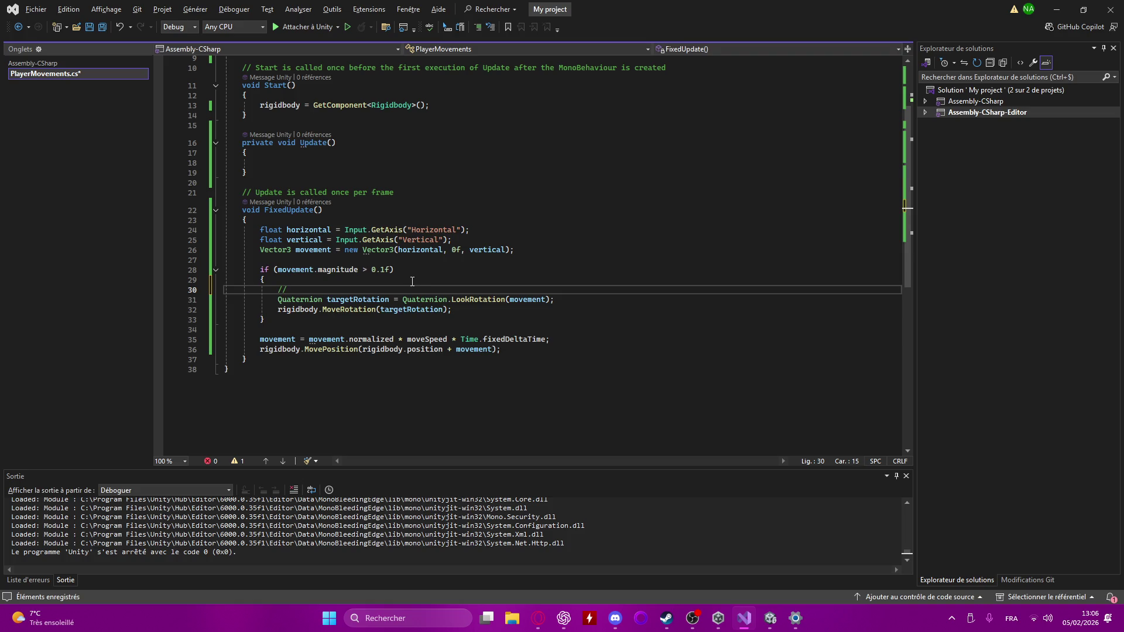
pyautogui.write(' Rotation v')
pyautogui.write('ers la direction ')
pyautogui.write('du mo')
pyautogui.write('uvement')
pyautogui.hotkey('ctrl', 's')
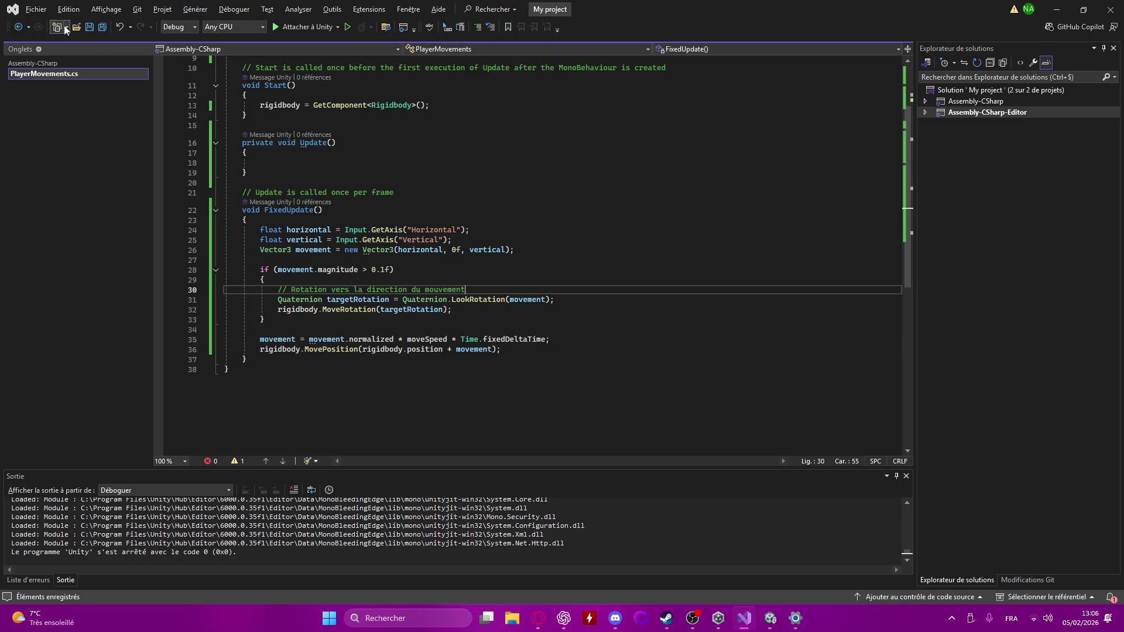
pyautogui.click(1056, 9)
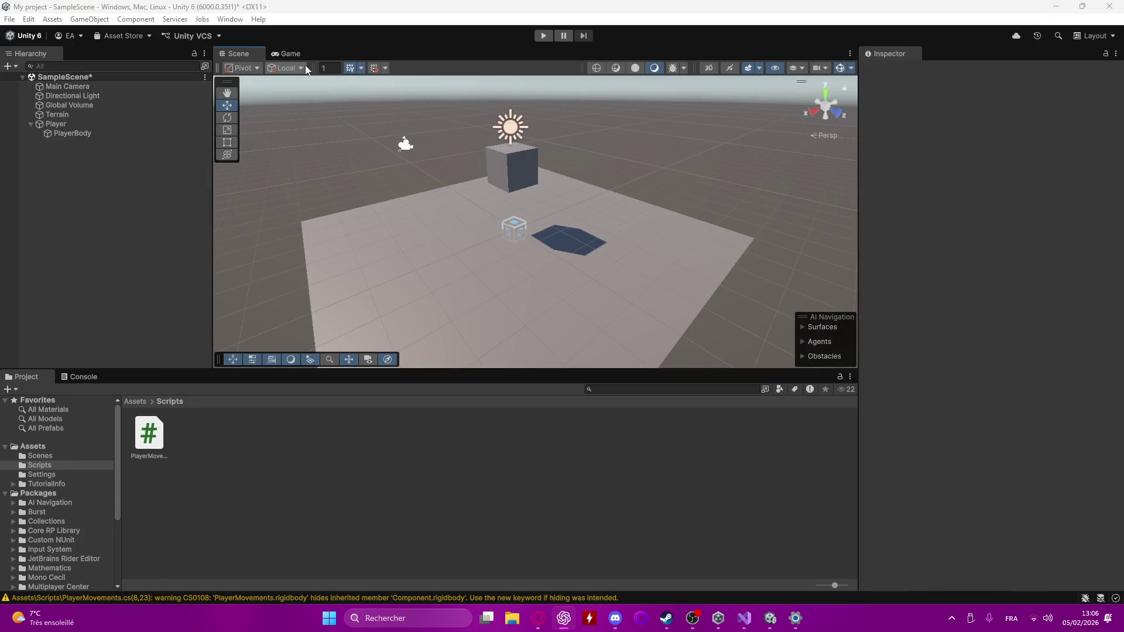
# - Enter Play mode and drive the cube with WASD, checking it turns toward its movement direction
pyautogui.click(548, 34)
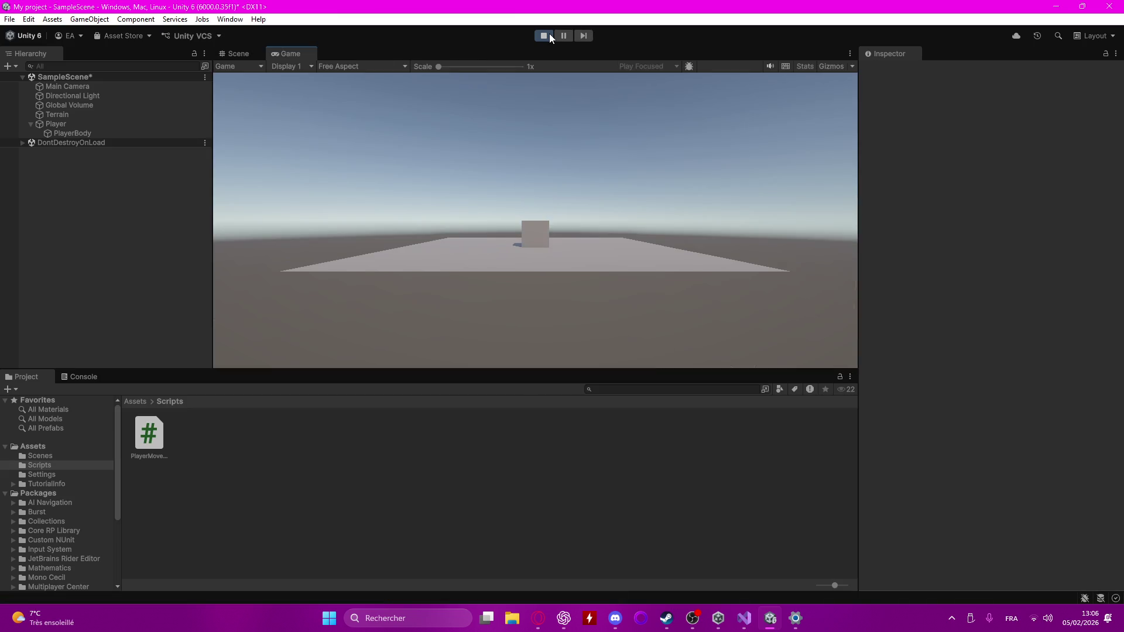
pyautogui.press('a')
pyautogui.press('d')
pyautogui.press('s')
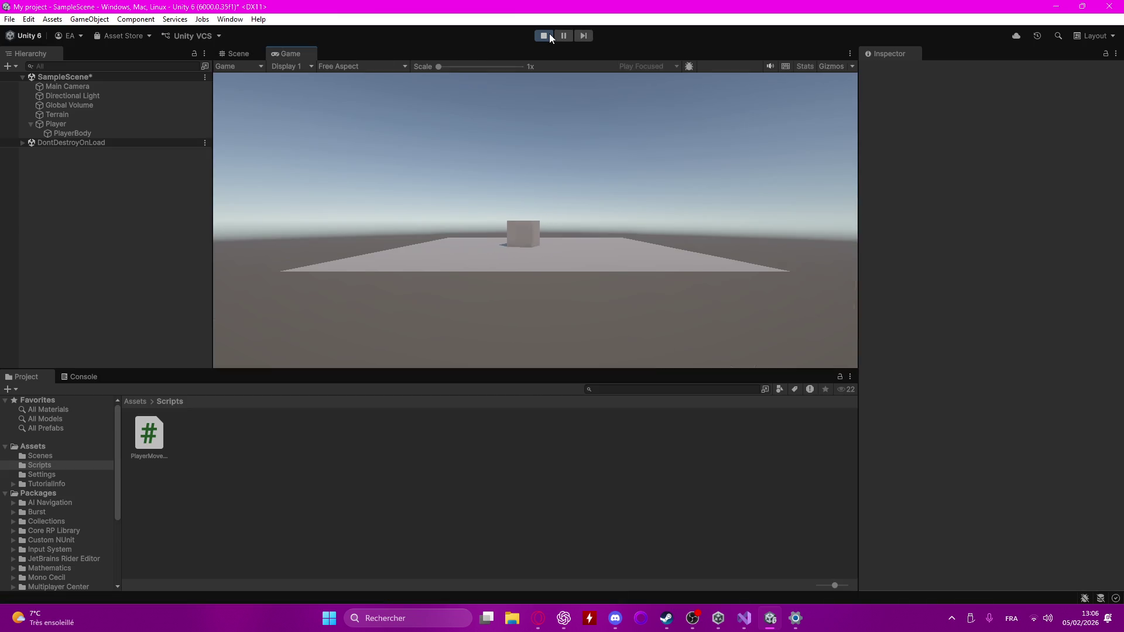
pyautogui.press('d')
pyautogui.press('s')
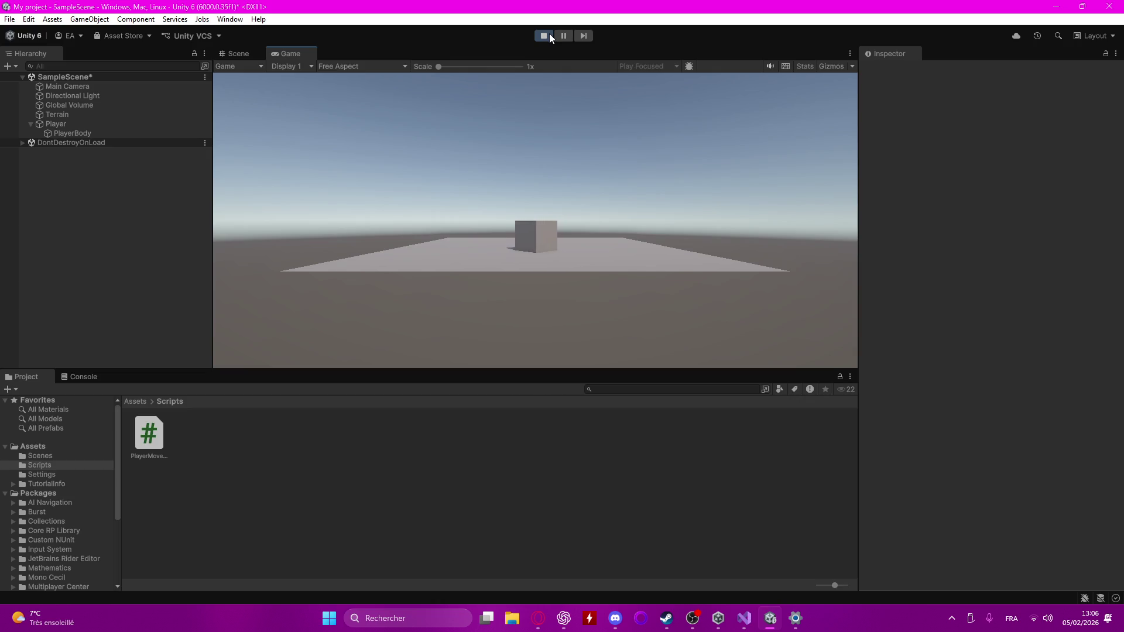
pyautogui.press('a')
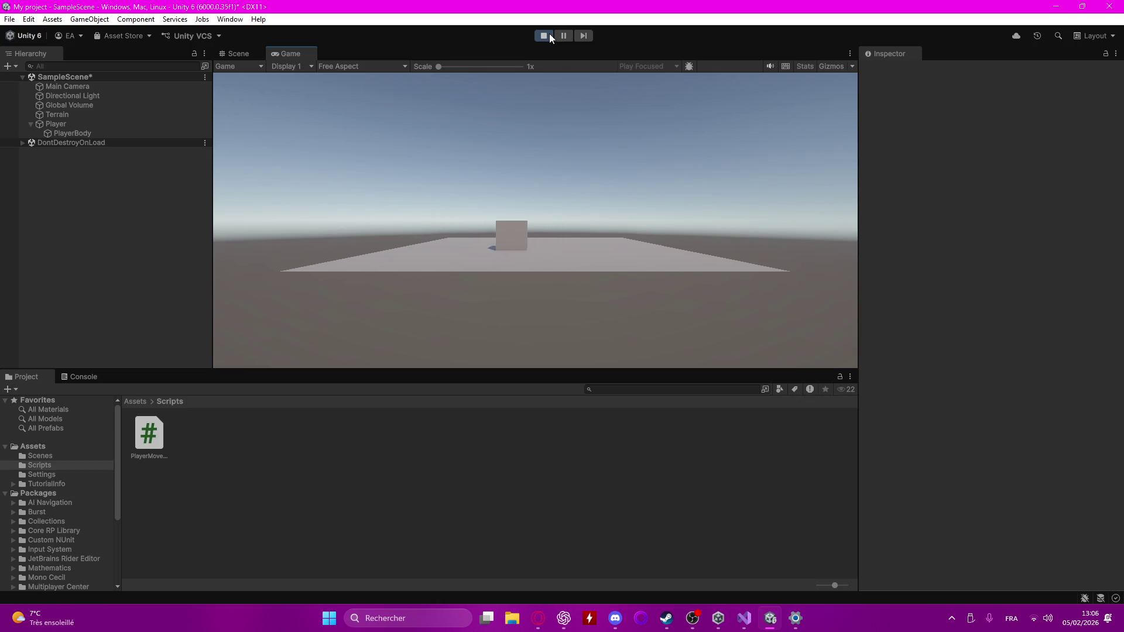
pyautogui.press('s')
pyautogui.press('a')
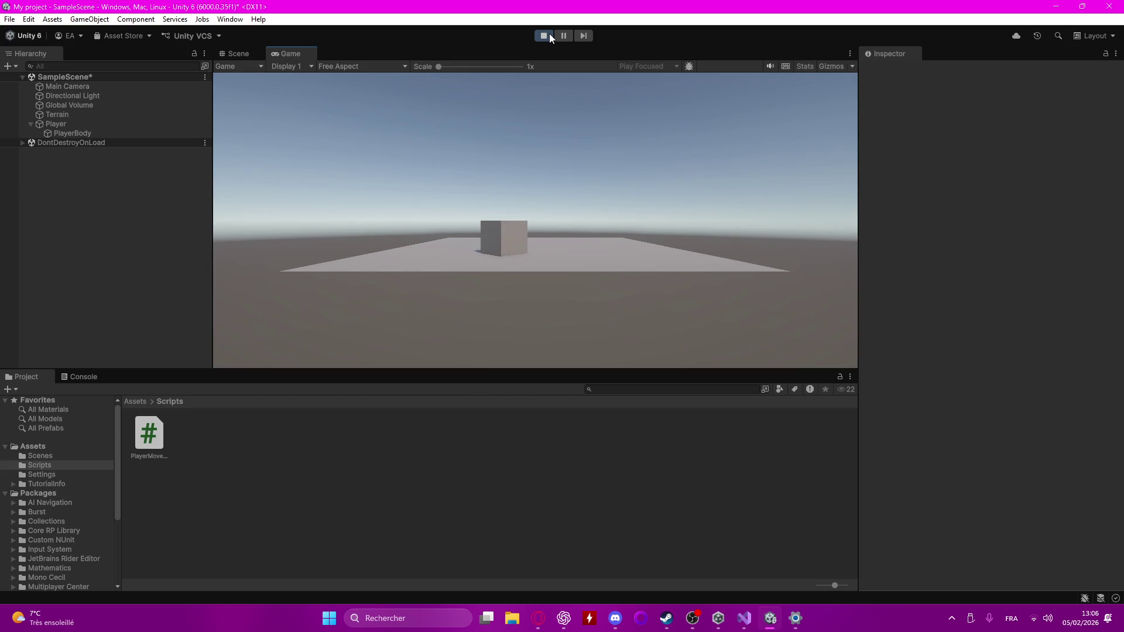
pyautogui.press('d')
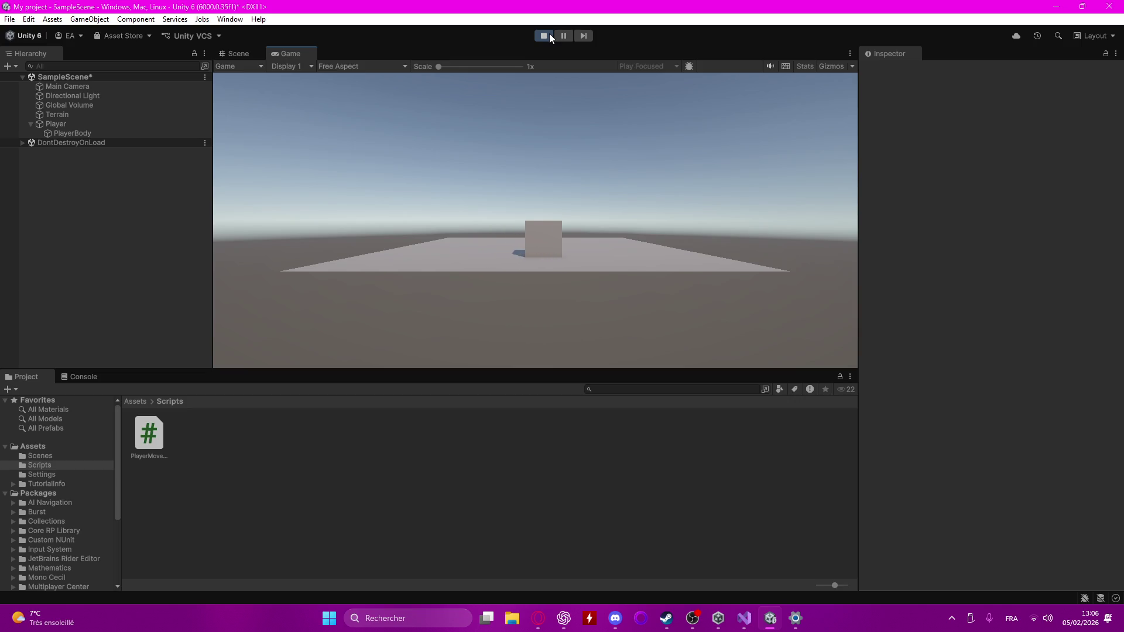
pyautogui.press('d')
pyautogui.press('s')
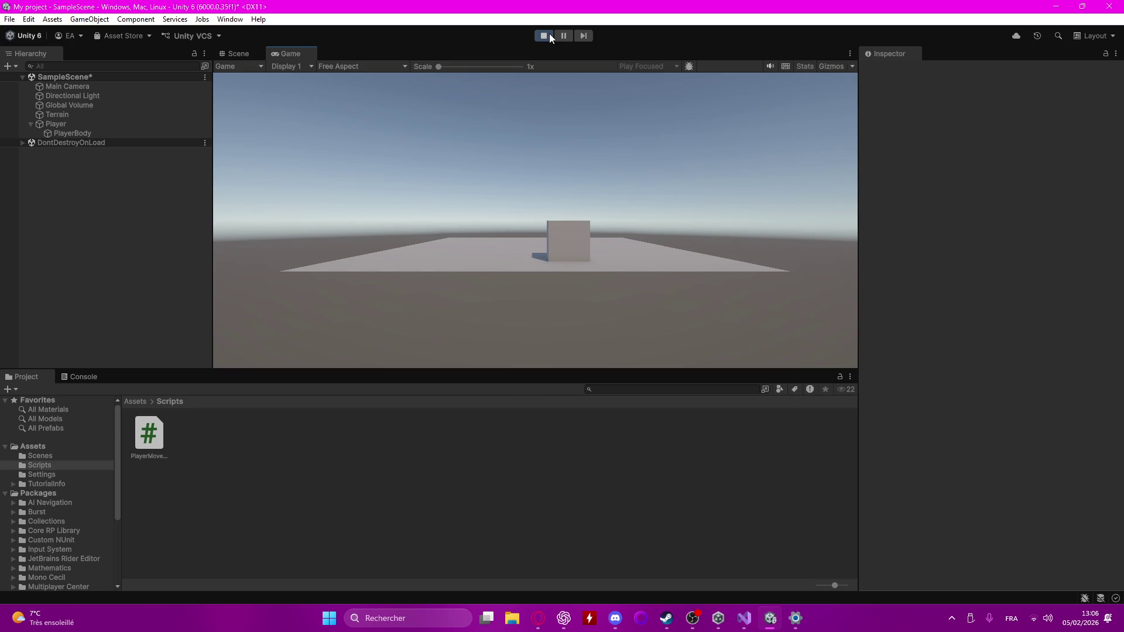
pyautogui.press('a')
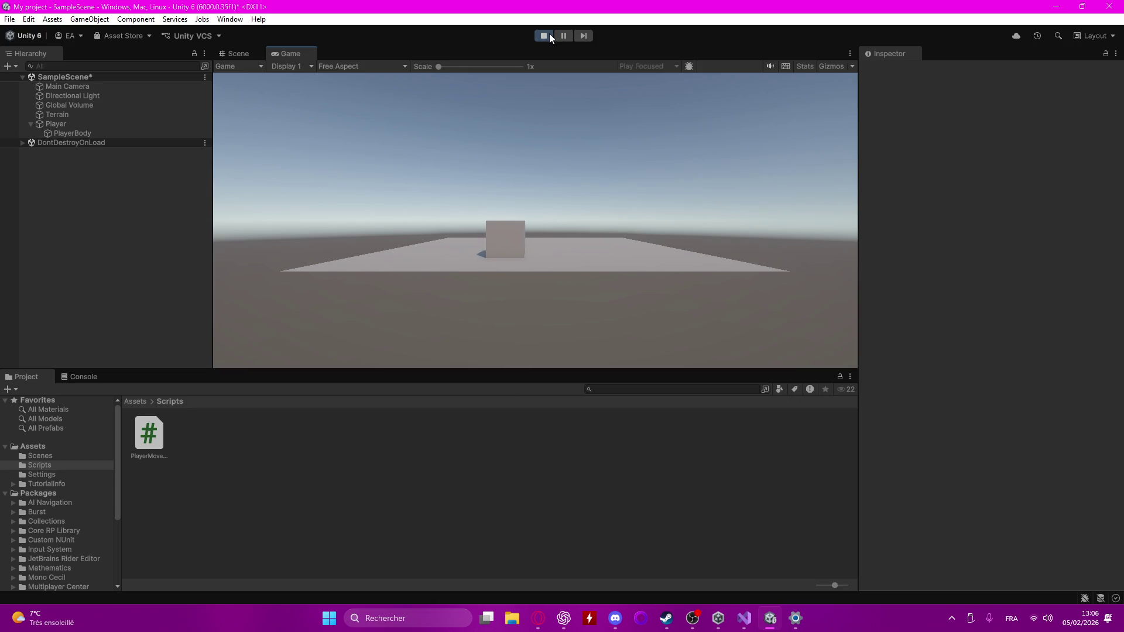
pyautogui.press('a')
pyautogui.press('w')
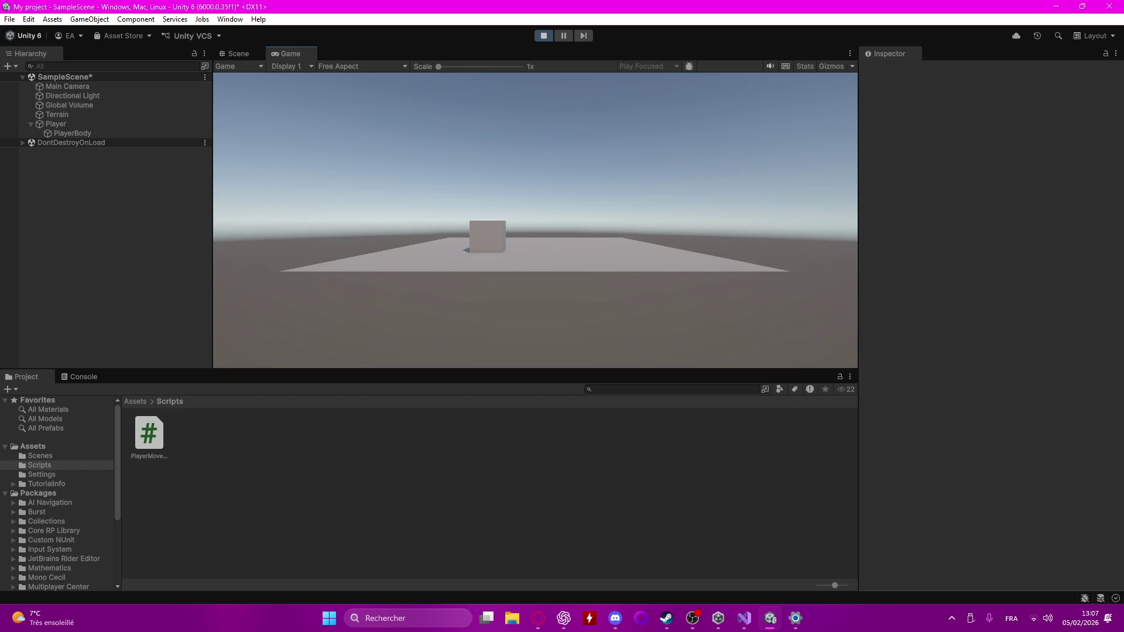
pyautogui.hotkey('alt', 'space')
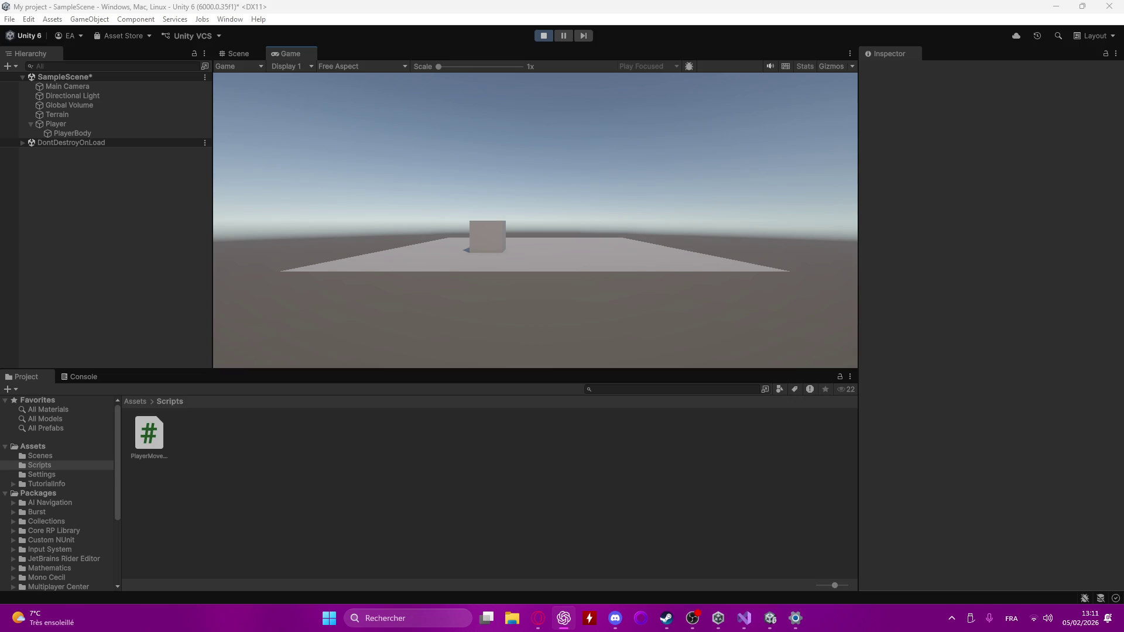
# - Add a Camera child to Player and name it PlayerCamera
pyautogui.rightClick(73, 121)
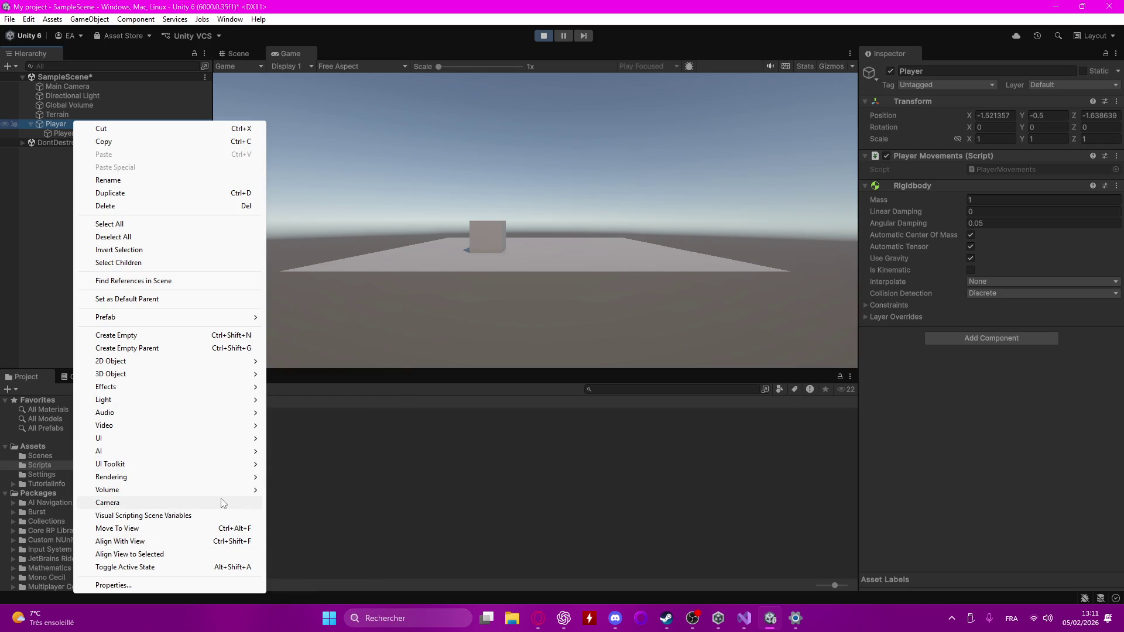
pyautogui.moveTo(111, 477)
pyautogui.click(563, 618)
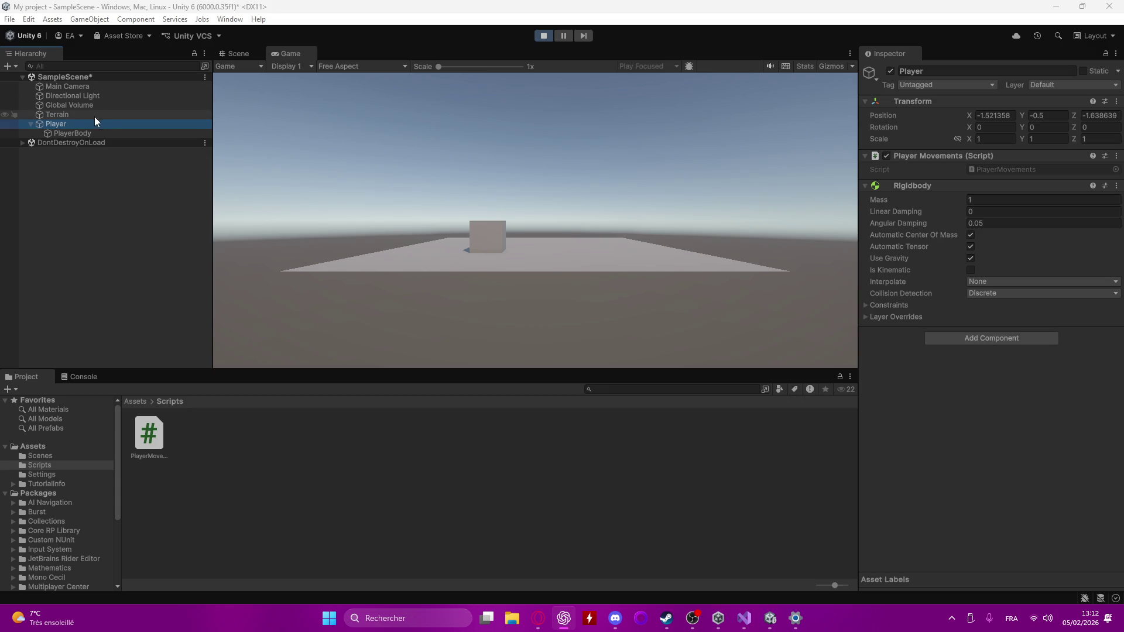
pyautogui.rightClick(76, 124)
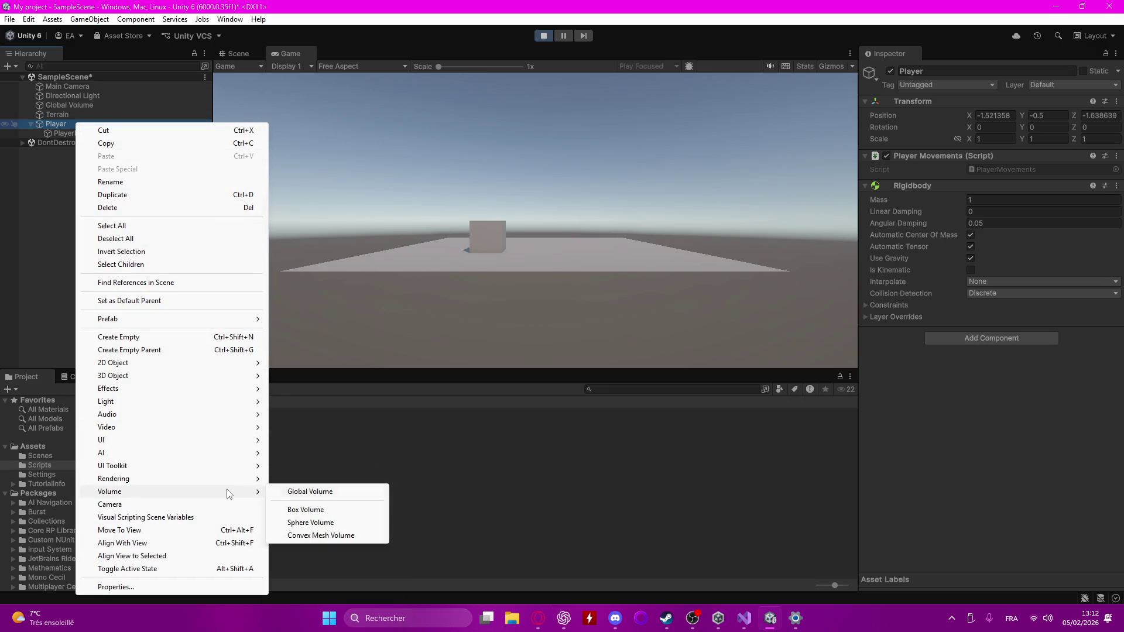
pyautogui.click(226, 505)
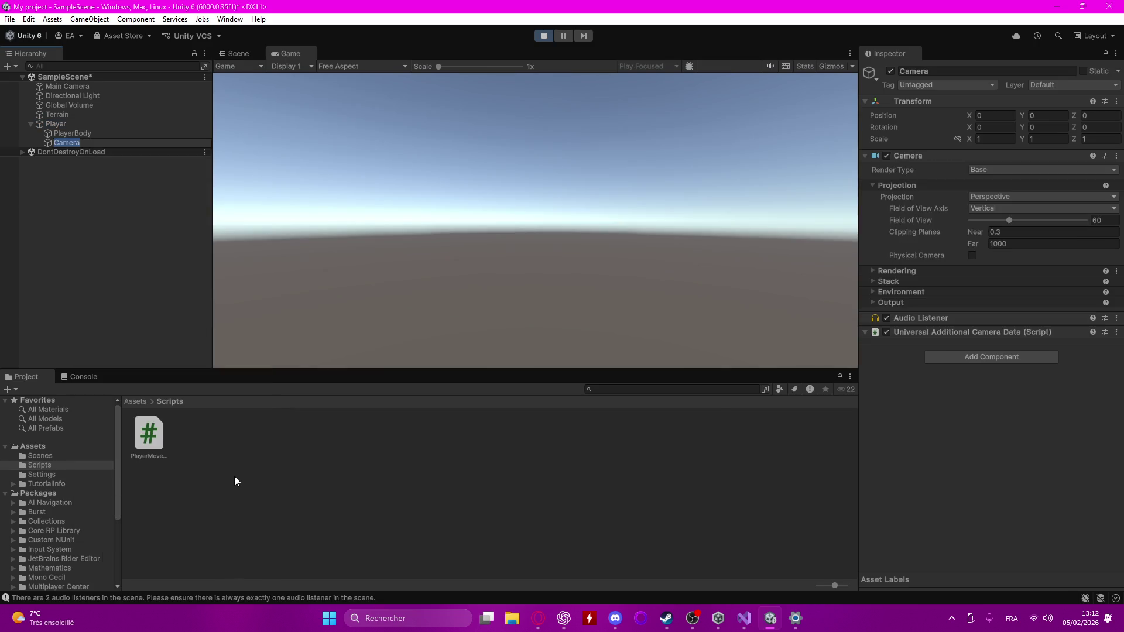
pyautogui.write('PlayerC')
pyautogui.write('amera')
pyautogui.press('Return')
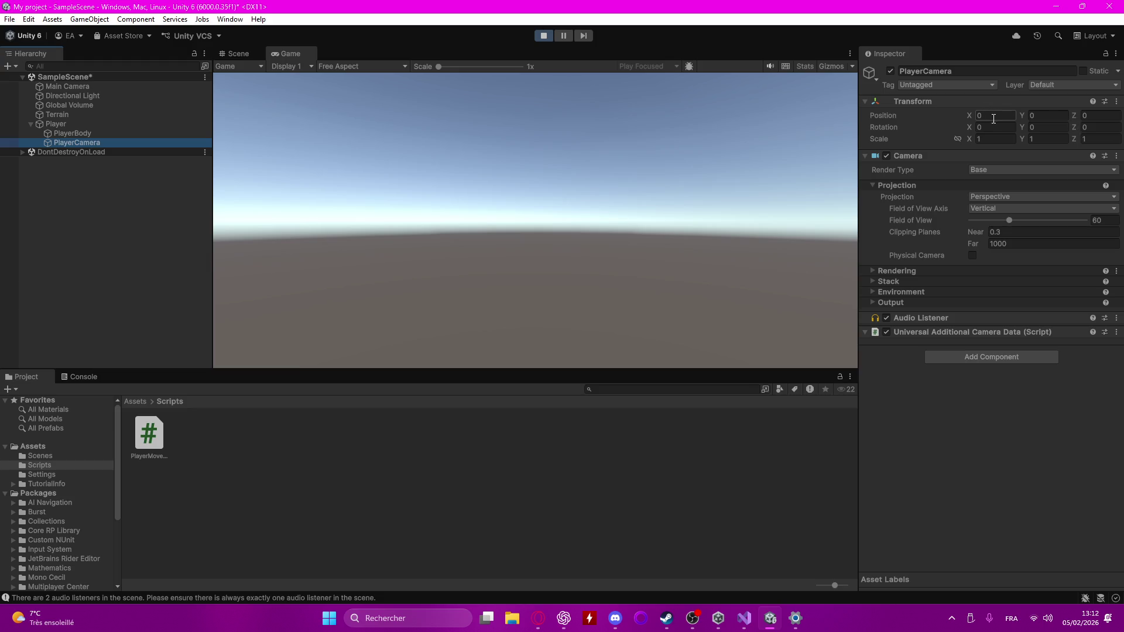
# - Set PlayerCamera's position to Y 5 and Z -7, then exit Play mode
pyautogui.click(993, 119)
pyautogui.click(1043, 117)
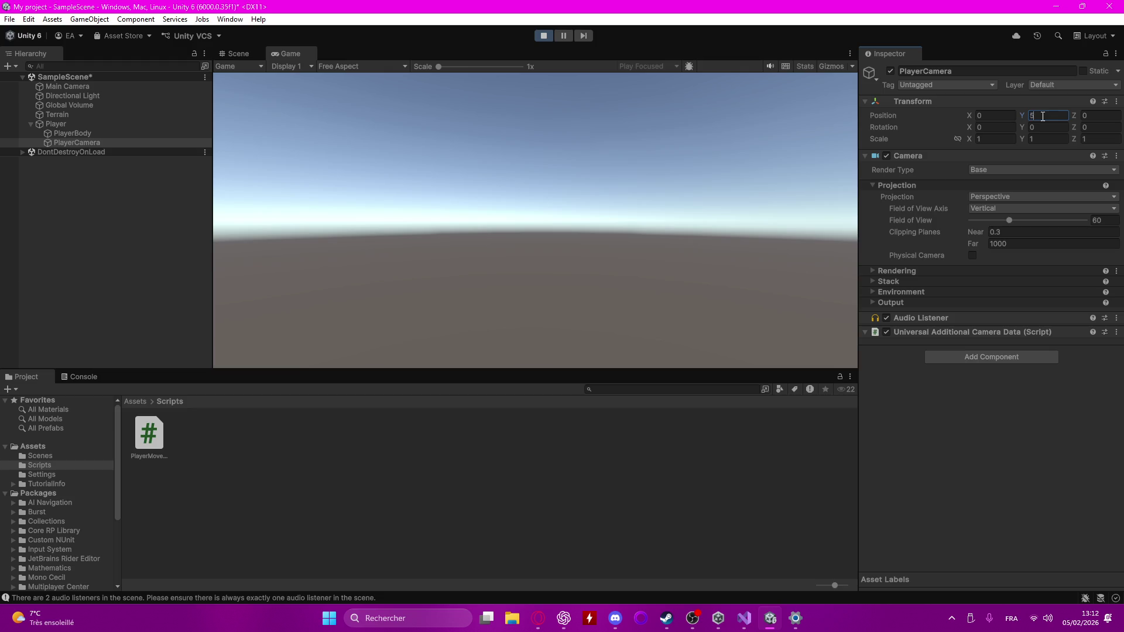
pyautogui.press('Tab')
pyautogui.write('-7')
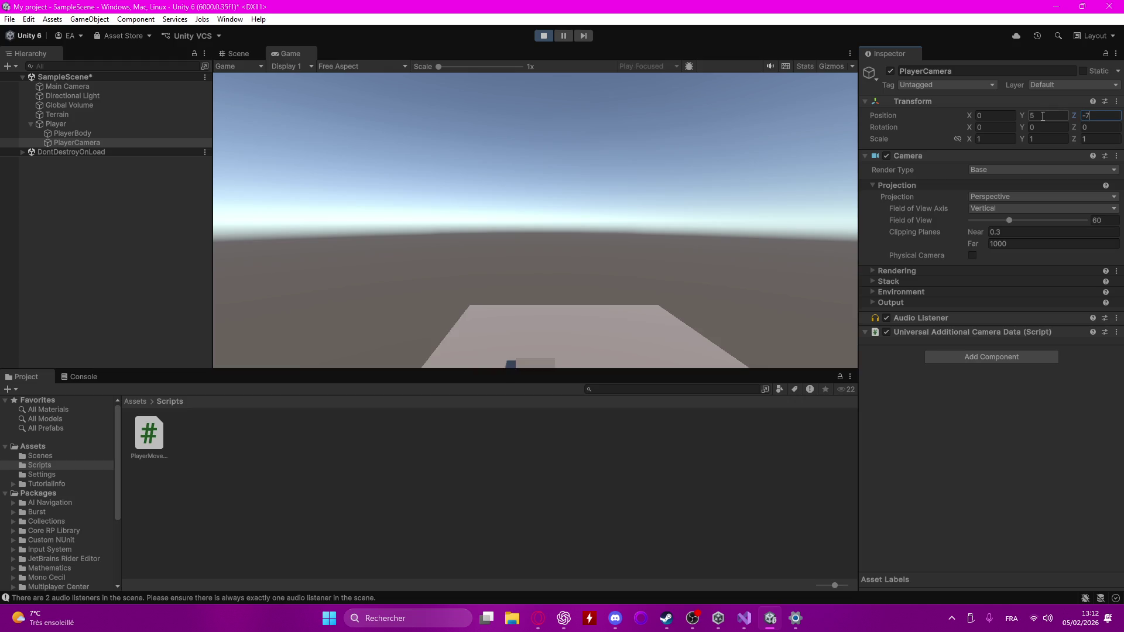
pyautogui.click(652, 263)
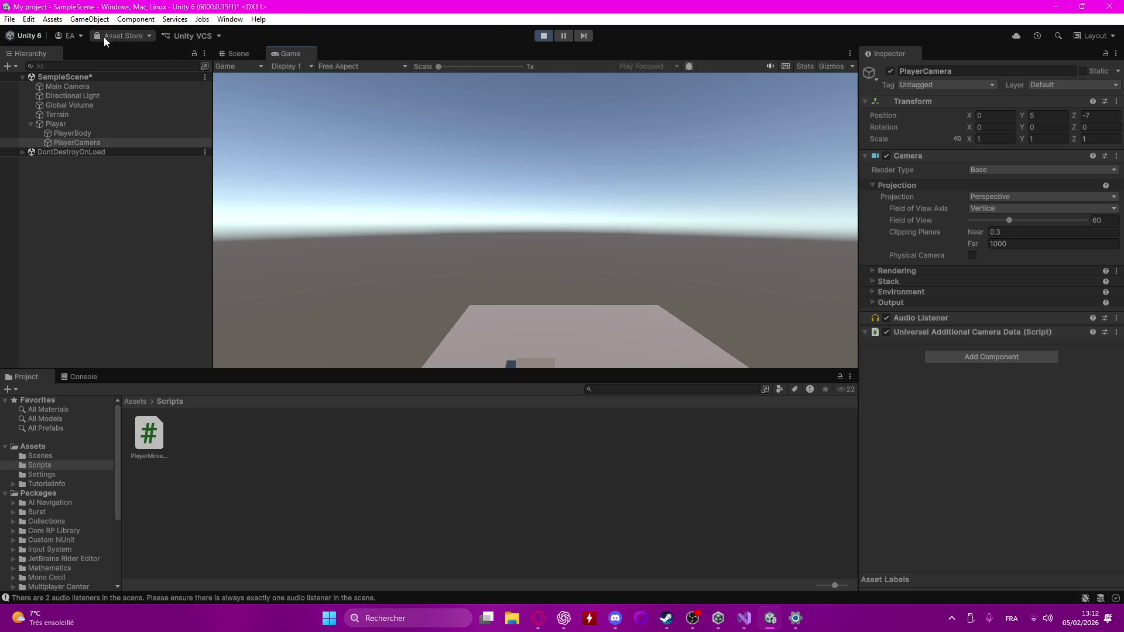
pyautogui.click(543, 36)
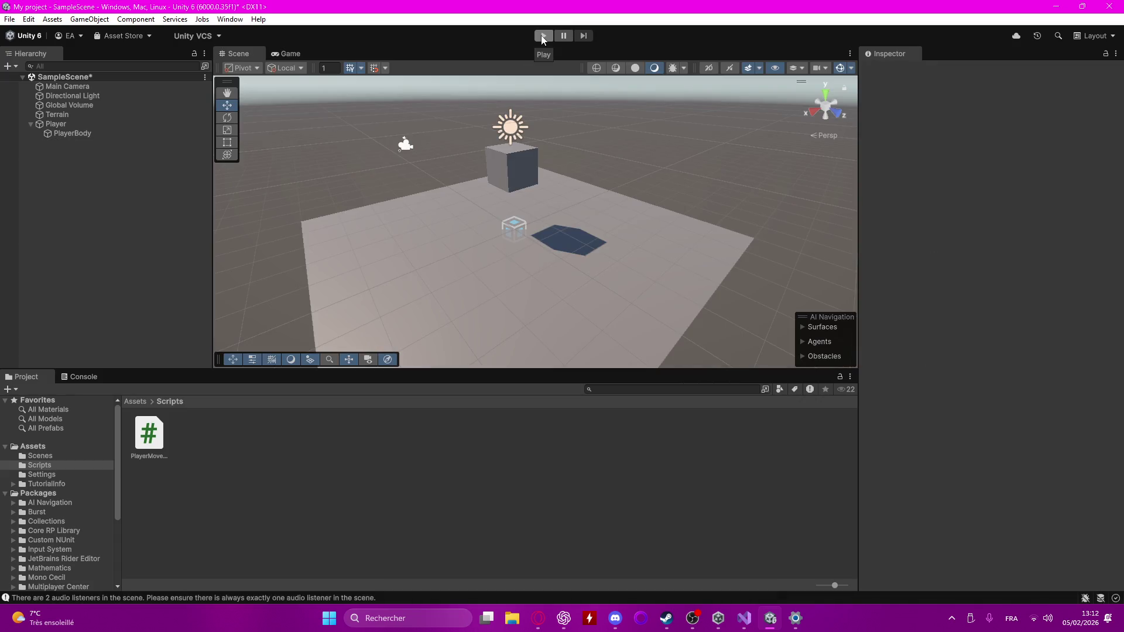
# - Add a new Camera child under Player and rename it PlayerCamera
pyautogui.rightClick(57, 124)
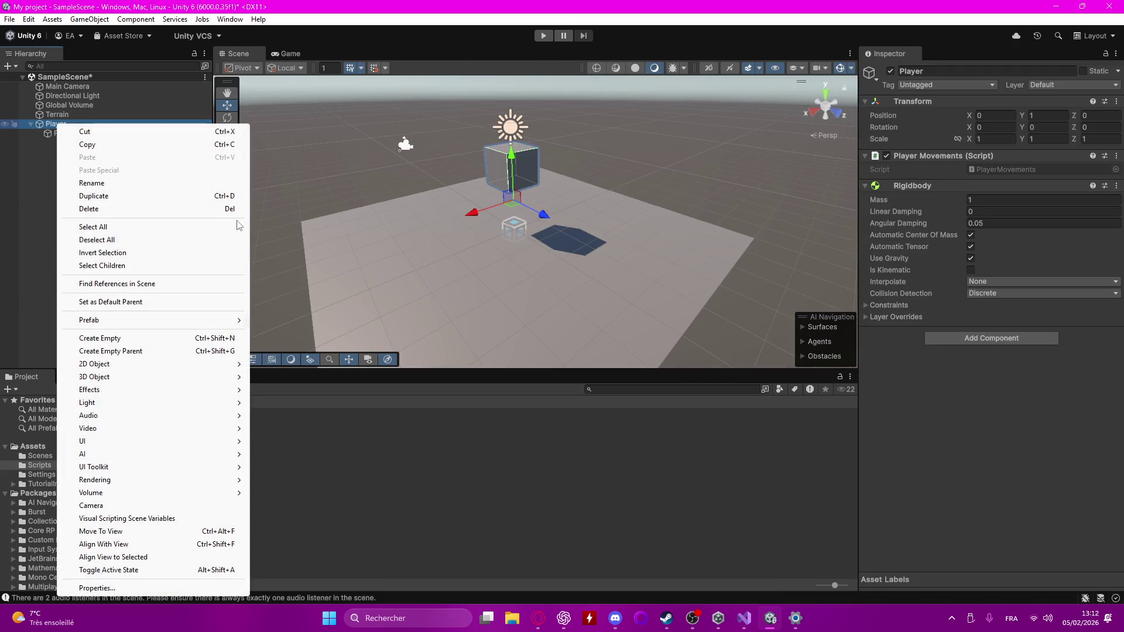
pyautogui.moveTo(162, 459)
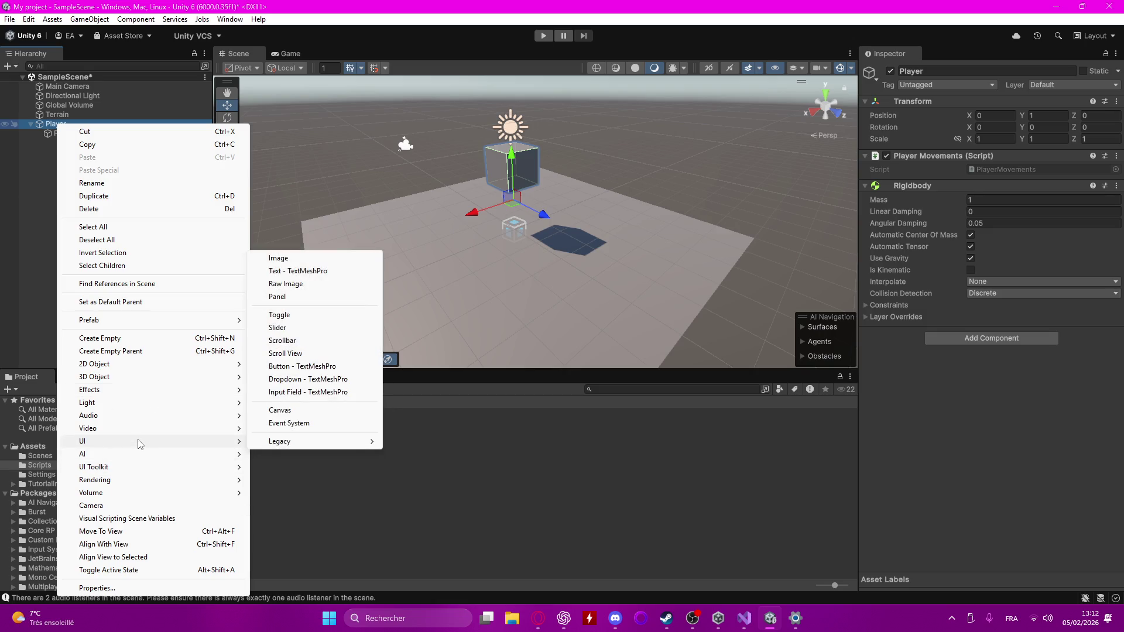
pyautogui.click(115, 506)
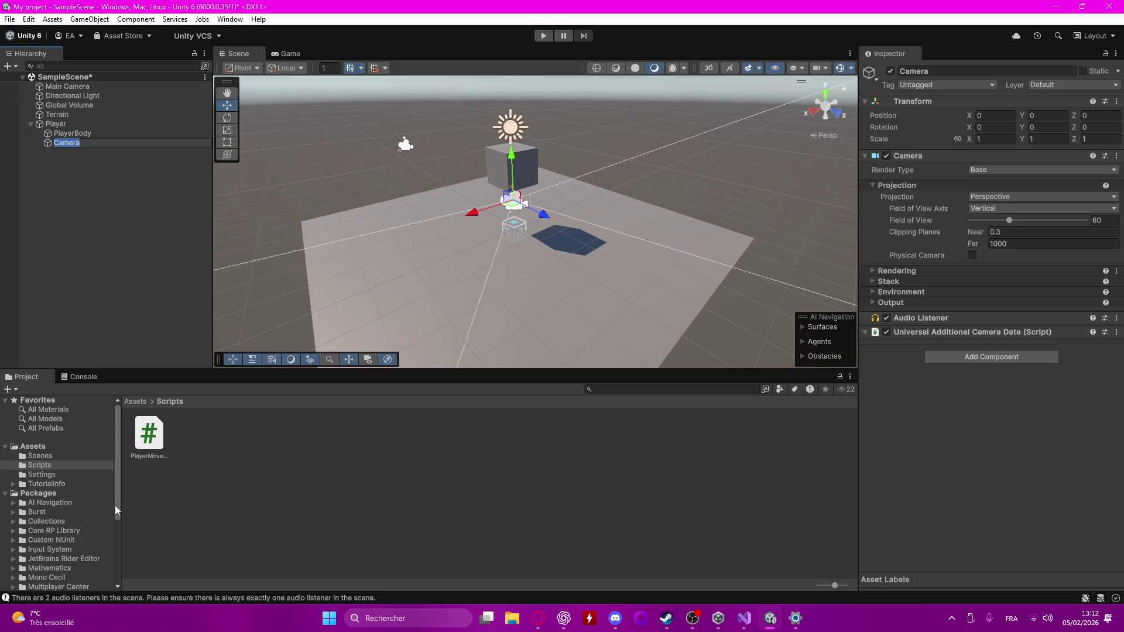
pyautogui.press('BackSpace')
pyautogui.write('Camer')
pyautogui.press('BackSpace')
pyautogui.press('BackSpace')
pyautogui.press('BackSpace')
pyautogui.write('PlayerCa')
pyautogui.write('mera')
pyautogui.press('Return')
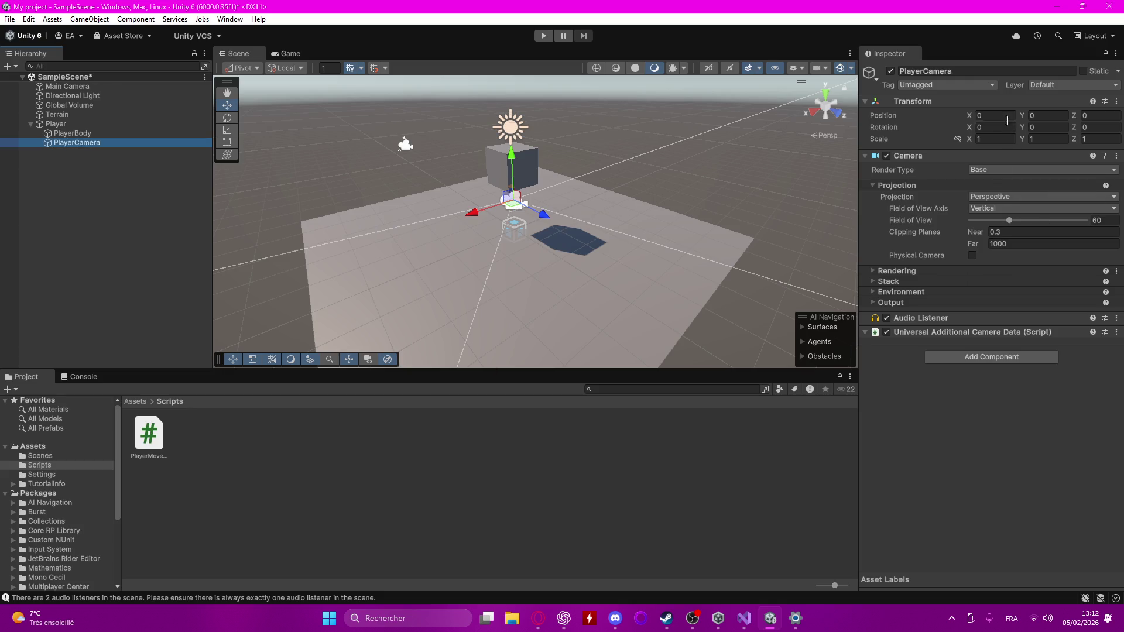
# - Set the PlayerCamera Transform position to Y 5 and Z -7
pyautogui.click(1044, 115)
pyautogui.write('7')
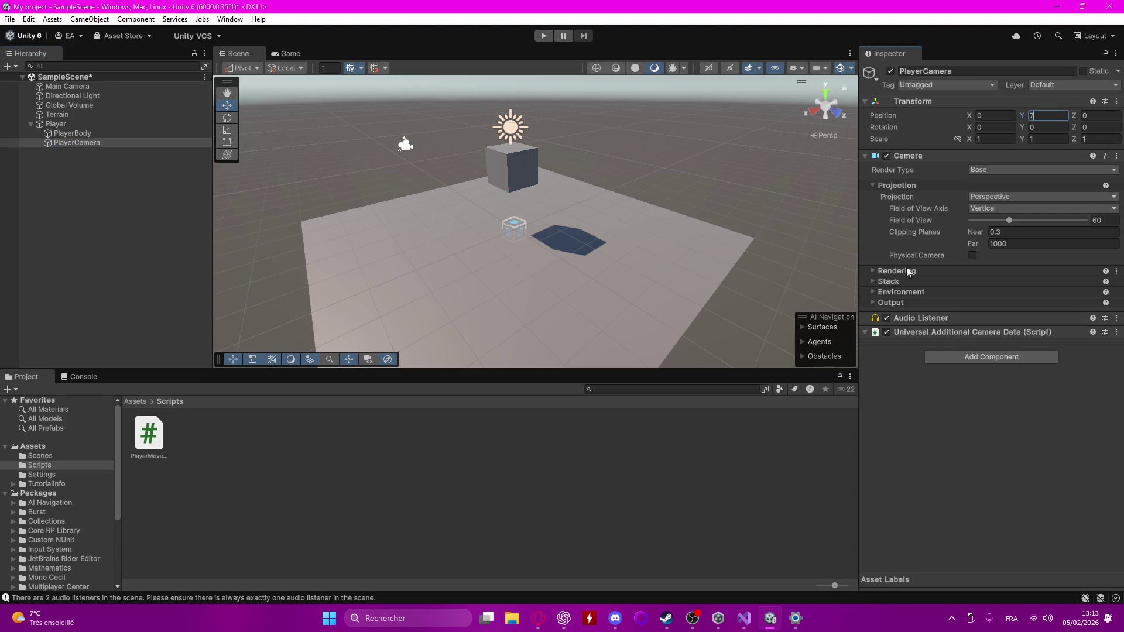
pyautogui.click(1090, 117)
pyautogui.hotkey('shift', 'Tab')
pyautogui.write('5')
pyautogui.press('Tab')
pyautogui.write('-7')
pyautogui.click(661, 178)
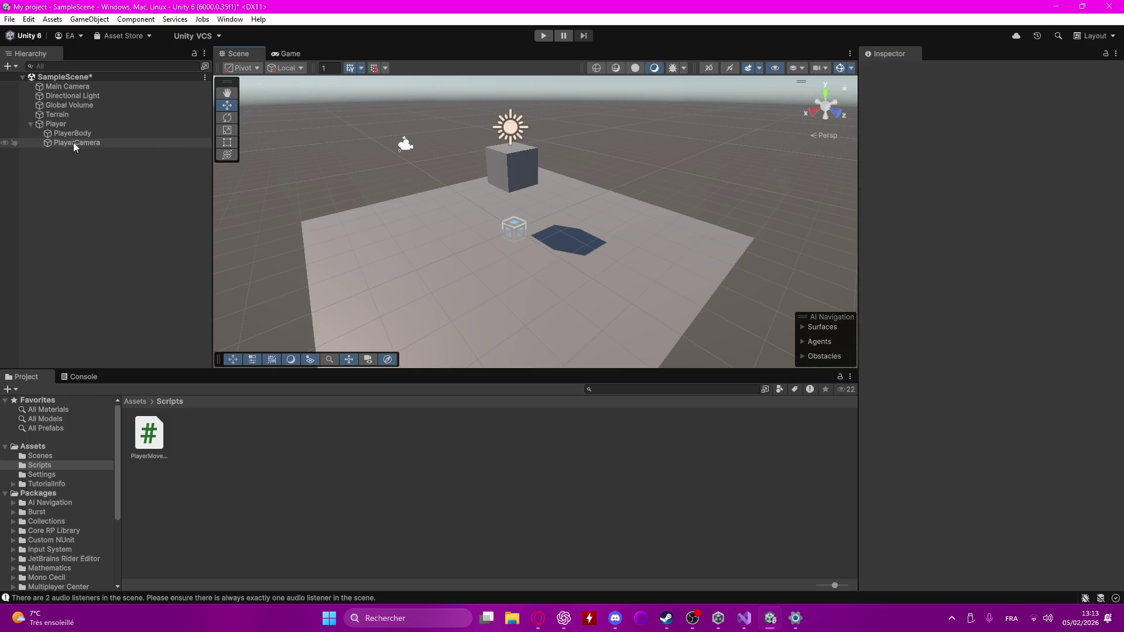
pyautogui.click(290, 54)
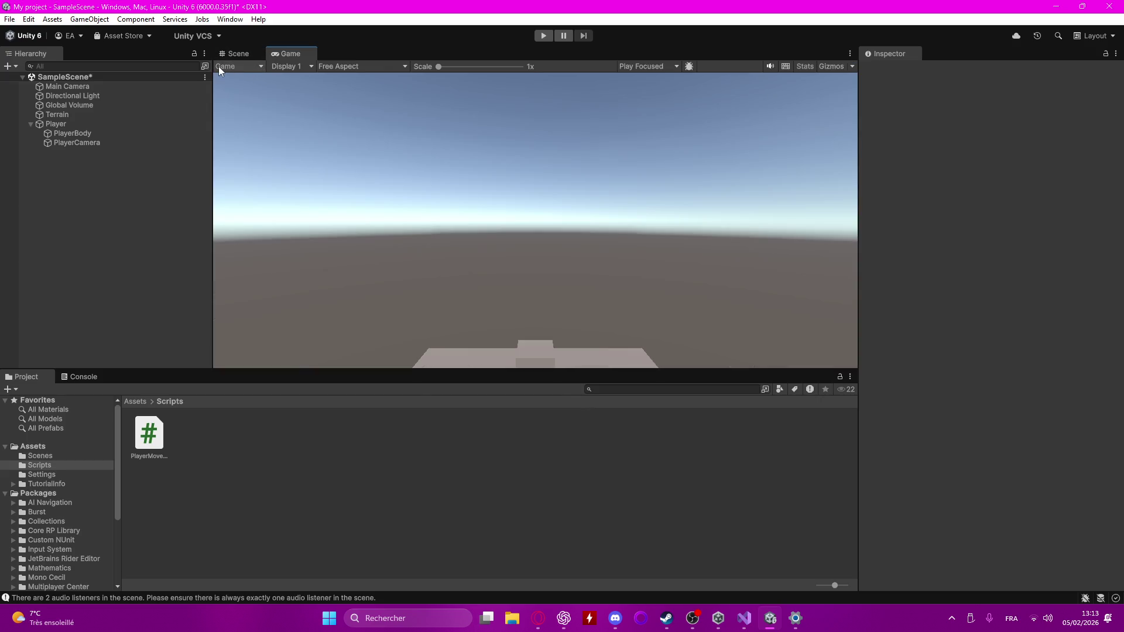
pyautogui.click(76, 143)
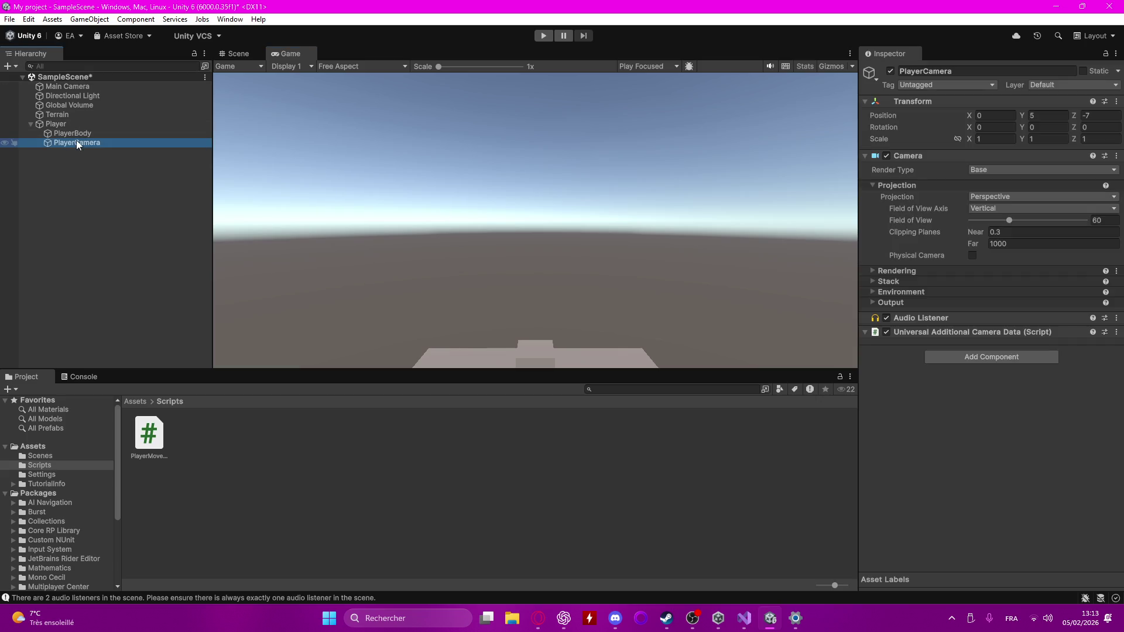
pyautogui.click(1045, 116)
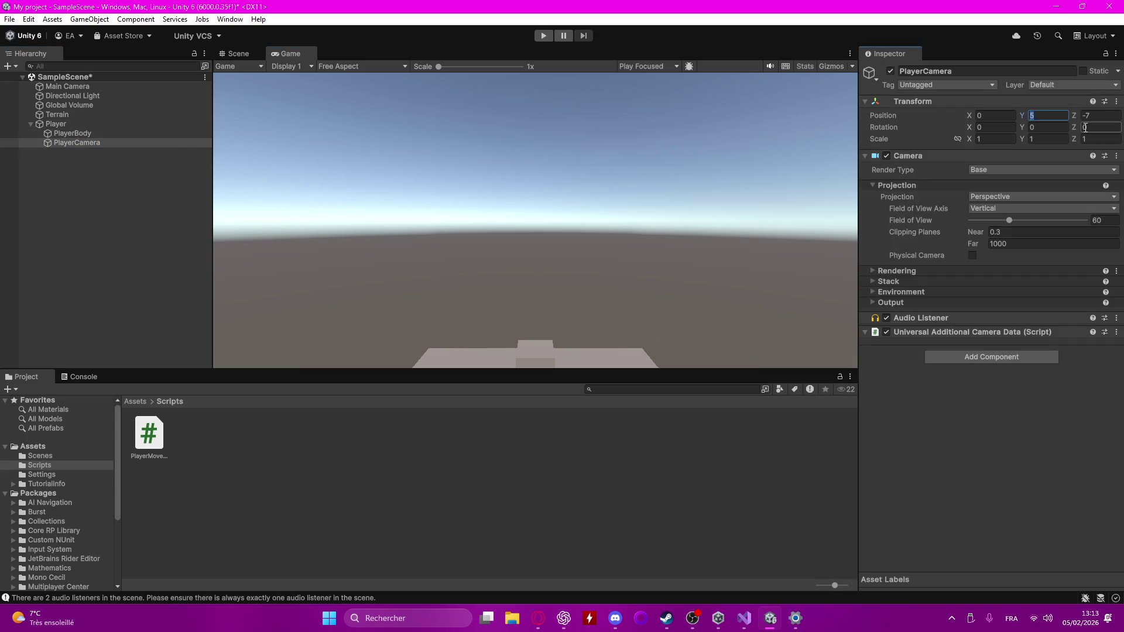
pyautogui.write('4')
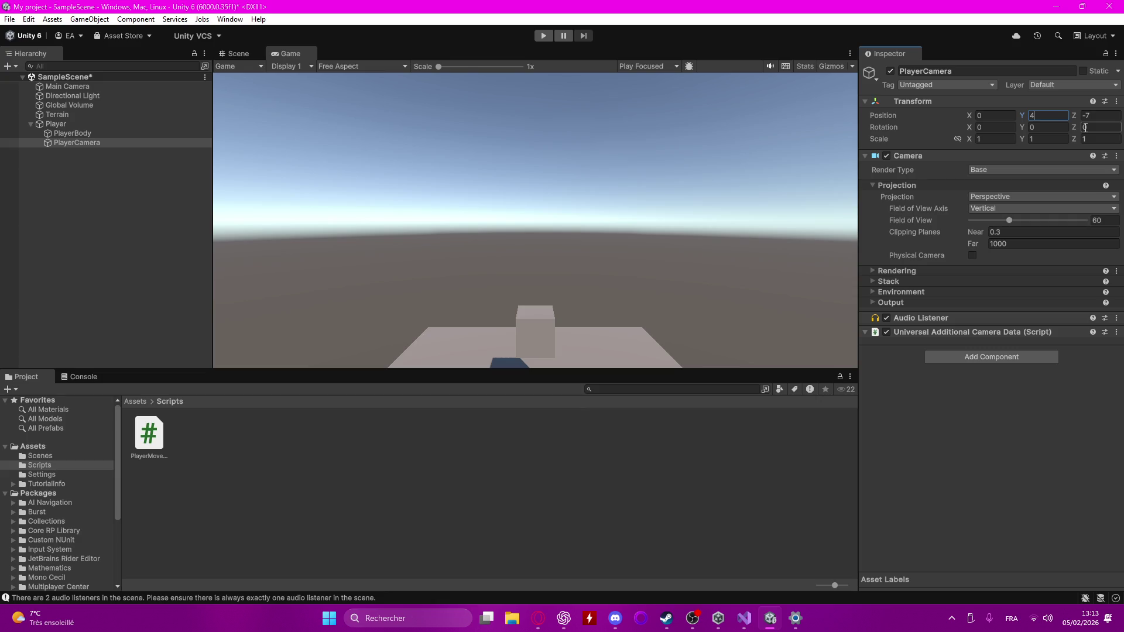
pyautogui.press('BackSpace')
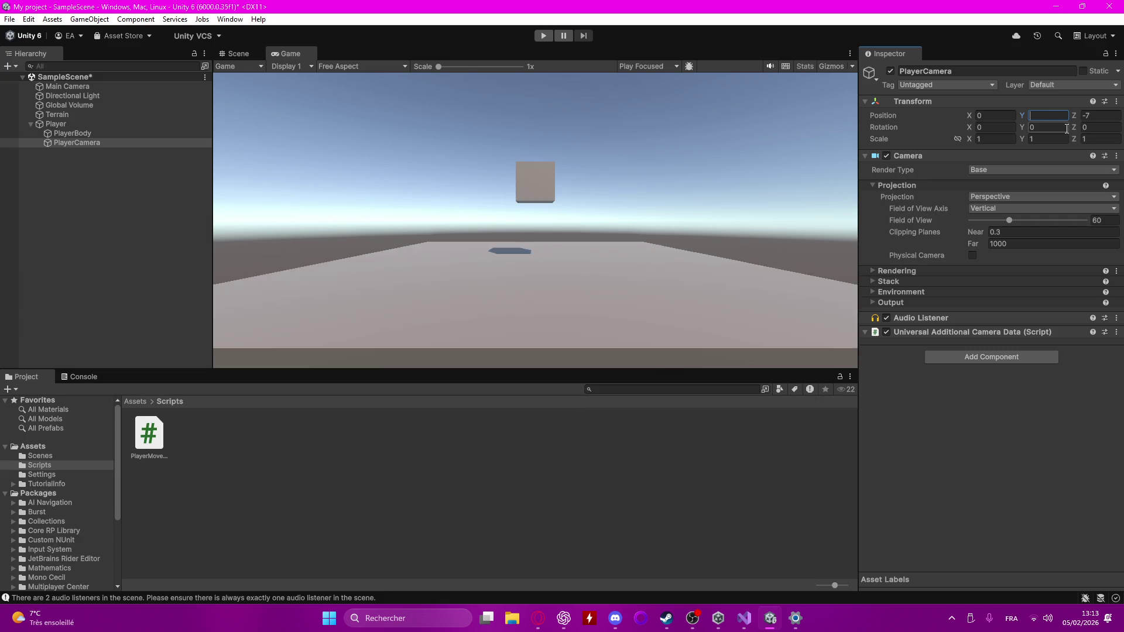
pyautogui.write('5')
pyautogui.click(588, 149)
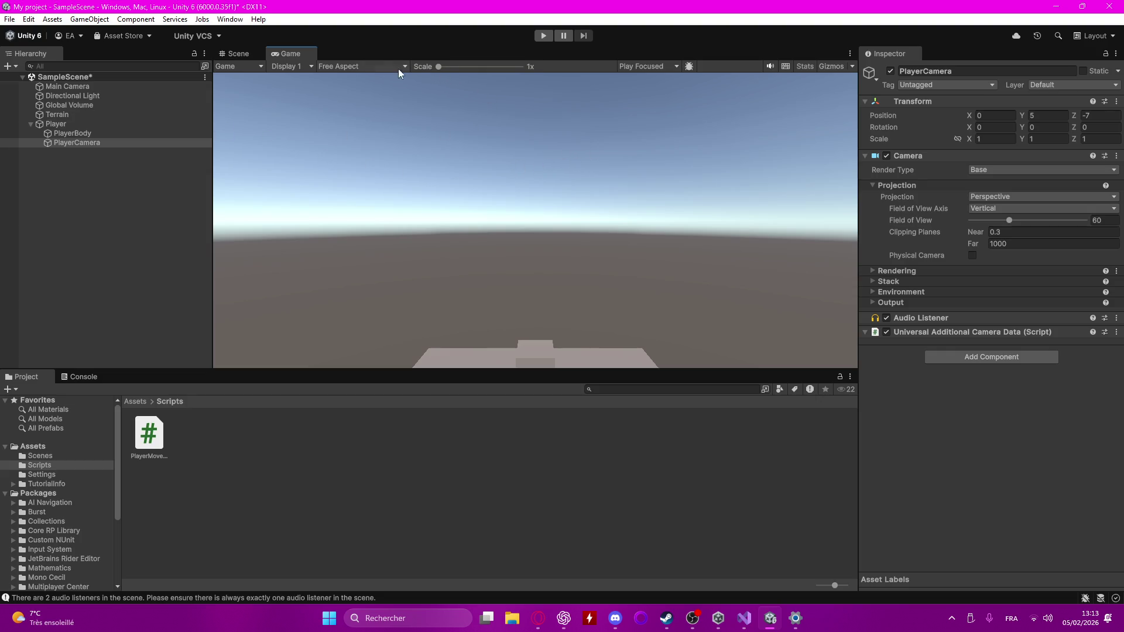
pyautogui.click(228, 57)
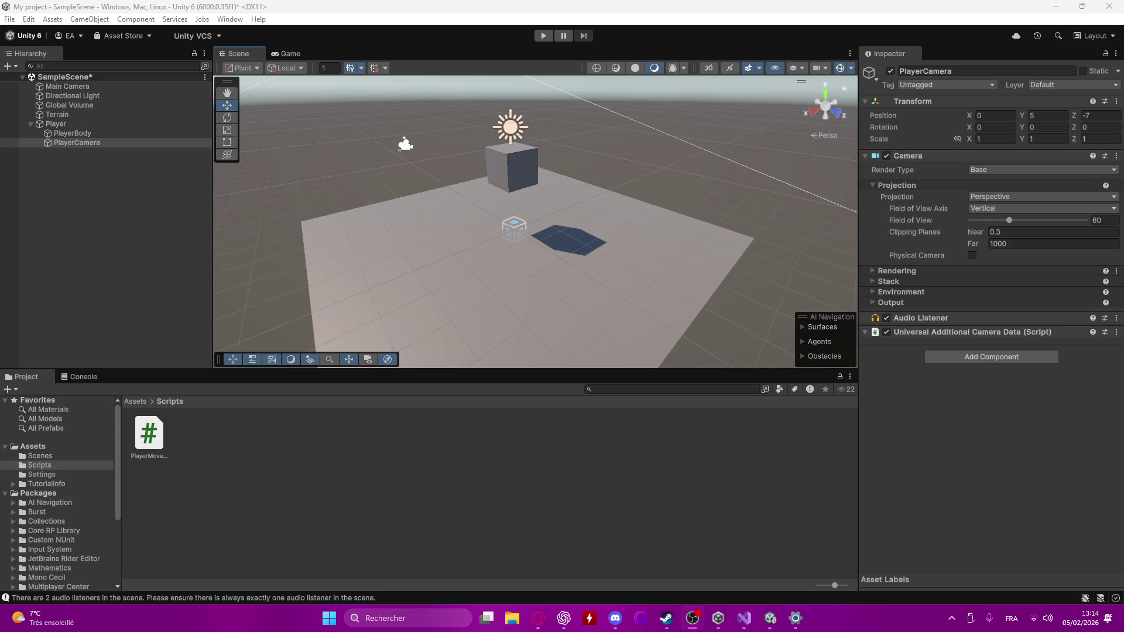
# - Create a MonoBehaviour script named PlayerCamera in Assets/Scripts
pyautogui.rightClick(227, 442)
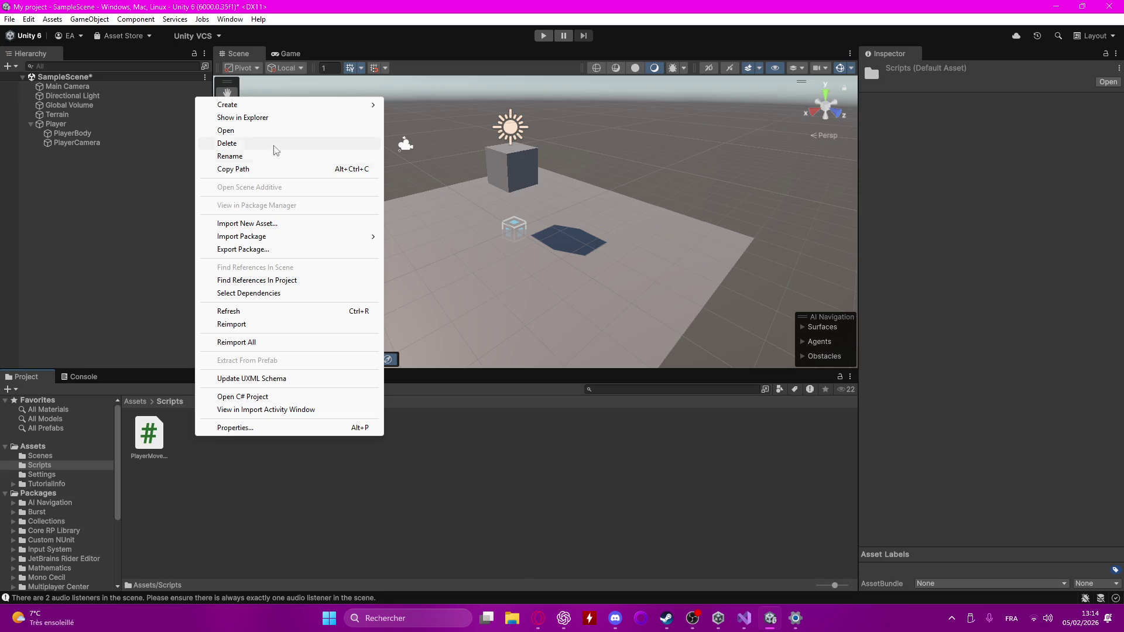
pyautogui.moveTo(288, 105)
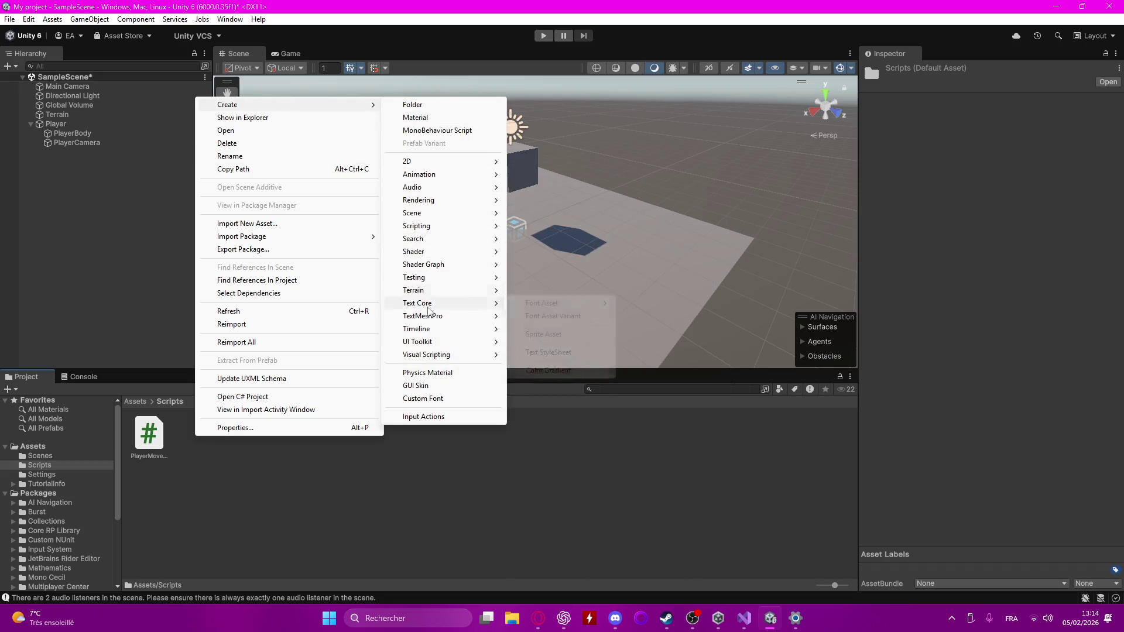
pyautogui.moveTo(430, 240)
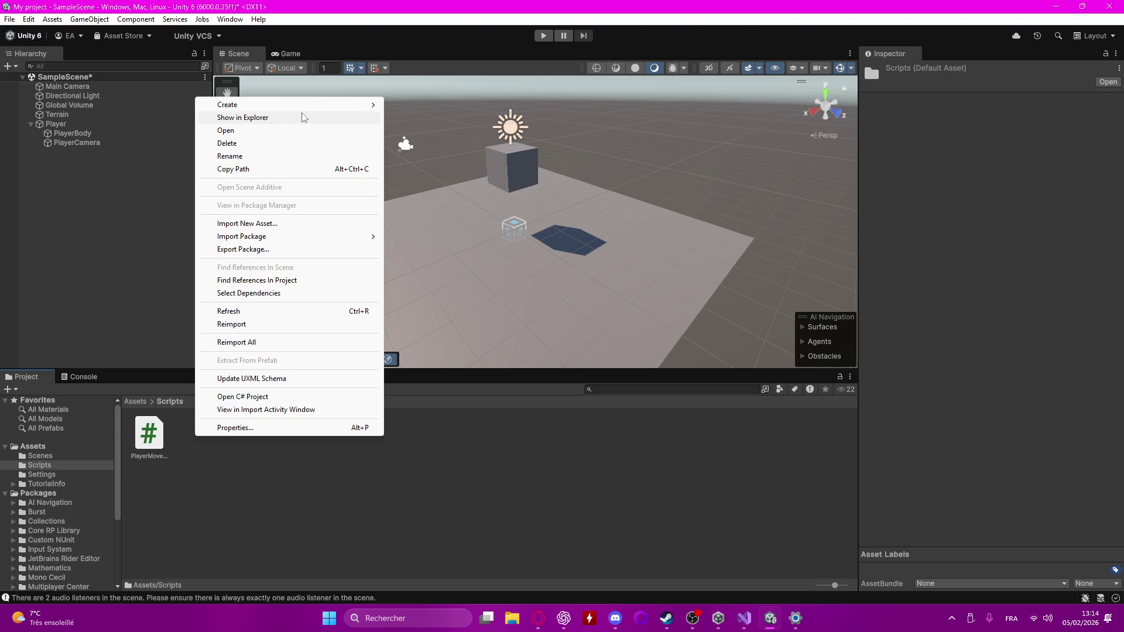
pyautogui.moveTo(328, 106)
pyautogui.click(449, 132)
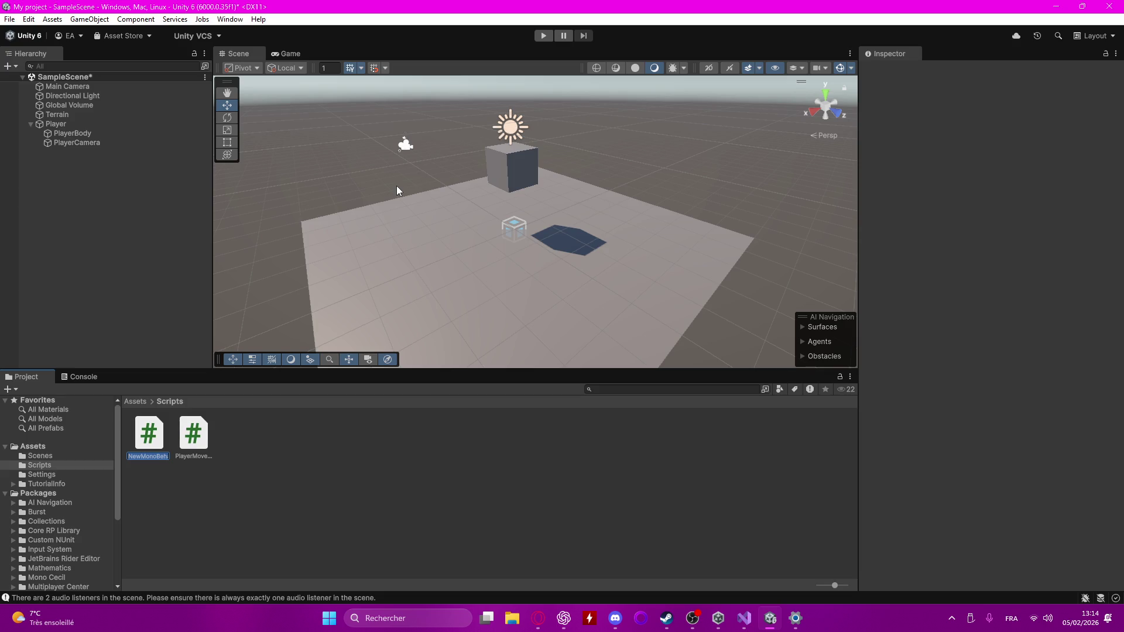
pyautogui.write('PlayerCamera')
pyautogui.hotkey('alt', 'Tab')
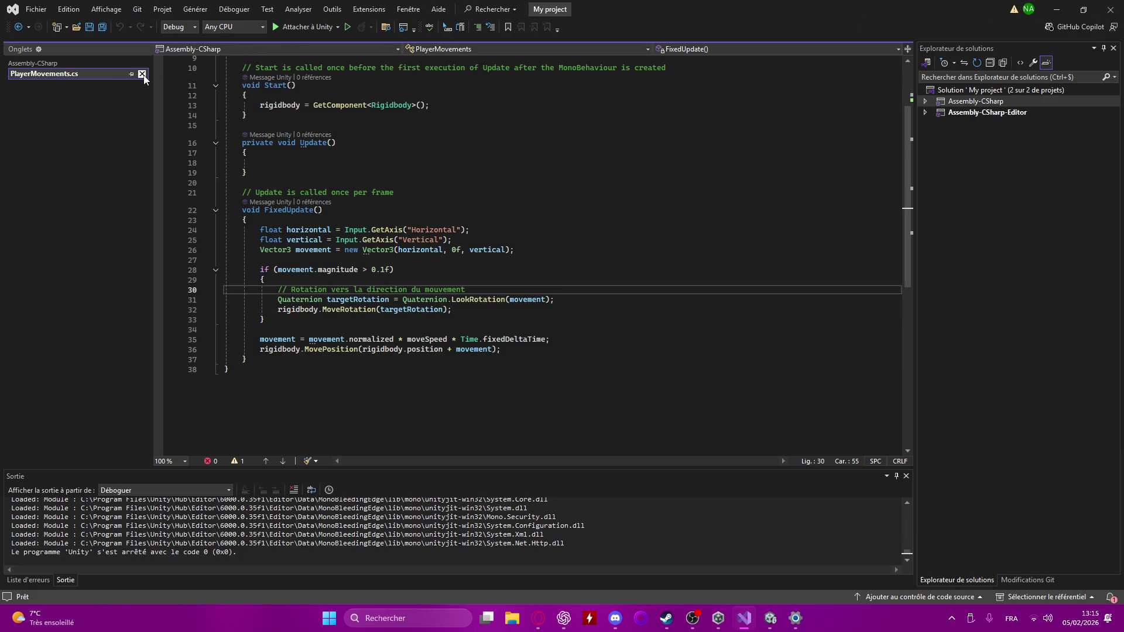
# - Close Visual Studio and select the PlayerCamera object in the Hierarchy
pyautogui.click(1110, 9)
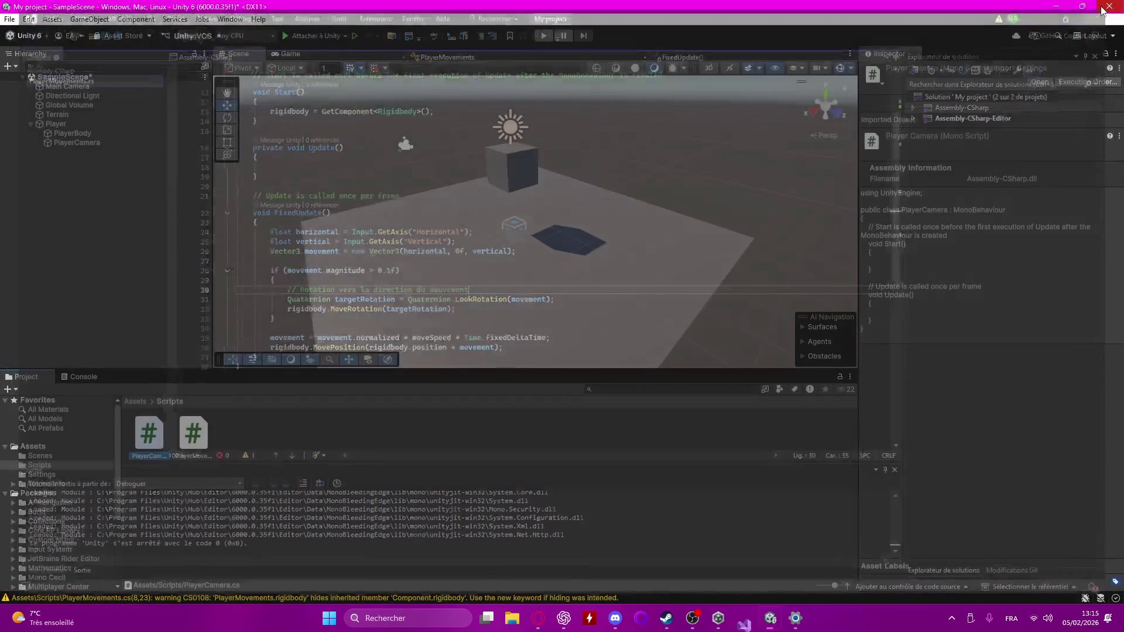
pyautogui.click(317, 442)
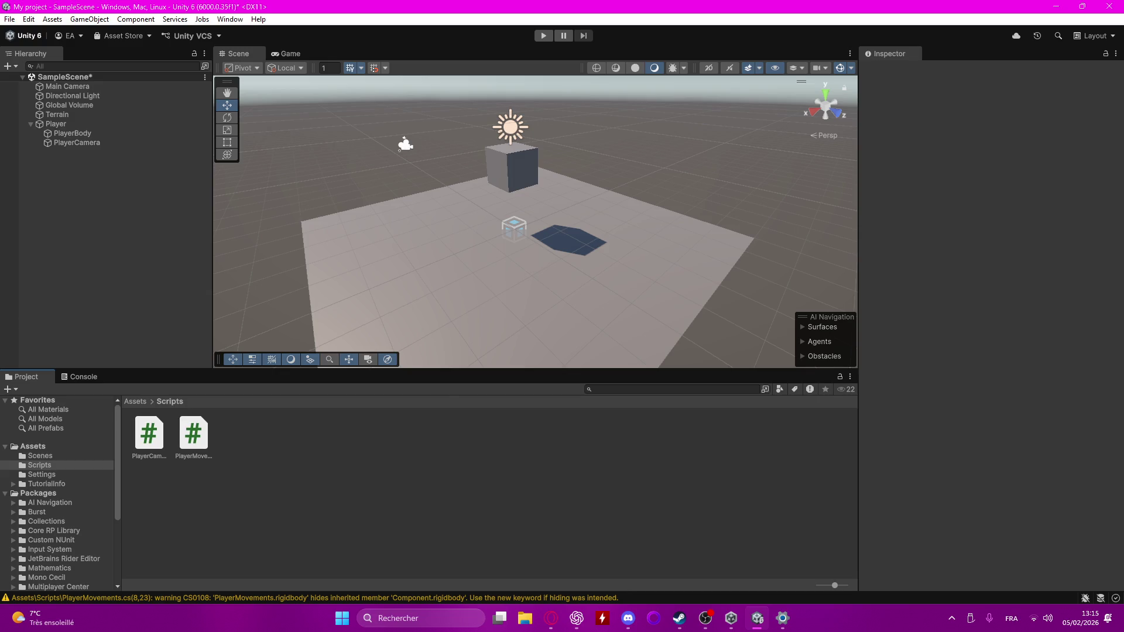
pyautogui.click(70, 142)
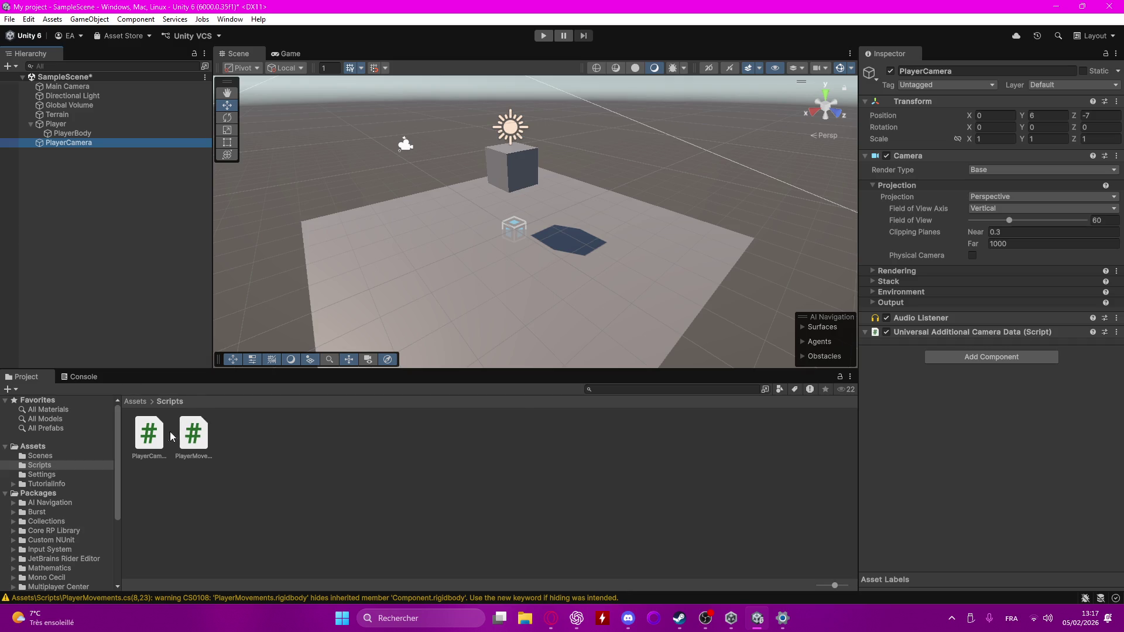
# - Drop the PlayerCamera script onto the camera's Inspector and open PlayerCamera.cs in Visual Studio
pyautogui.moveTo(156, 436)
pyautogui.mouseDown()
pyautogui.moveTo(381, 441)
pyautogui.moveTo(941, 422)
pyautogui.mouseUp()
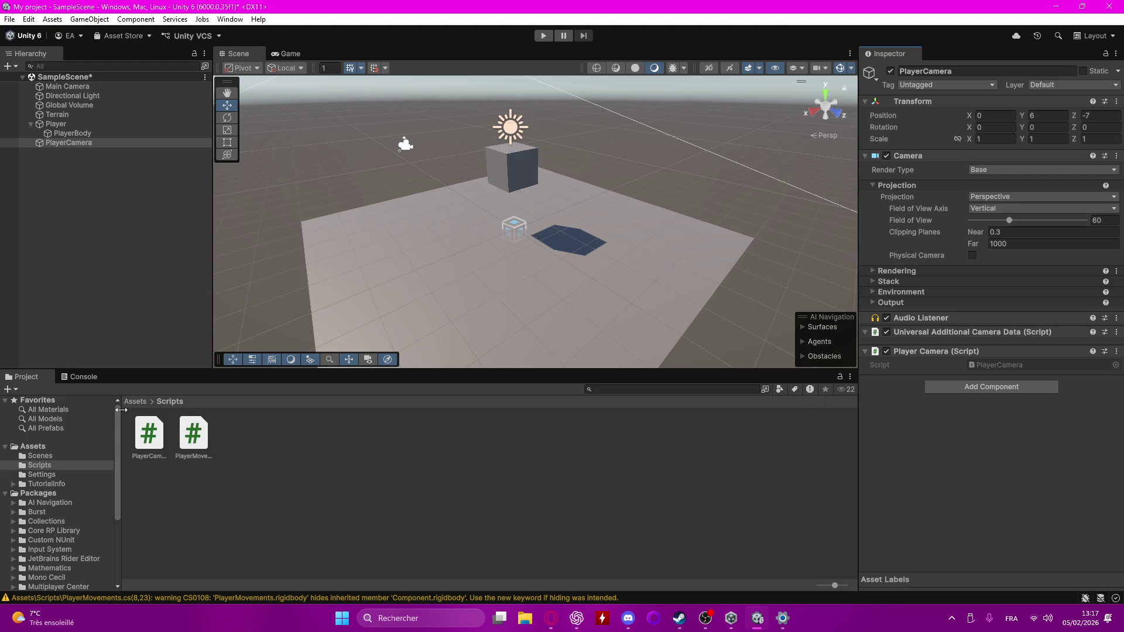
pyautogui.doubleClick(154, 435)
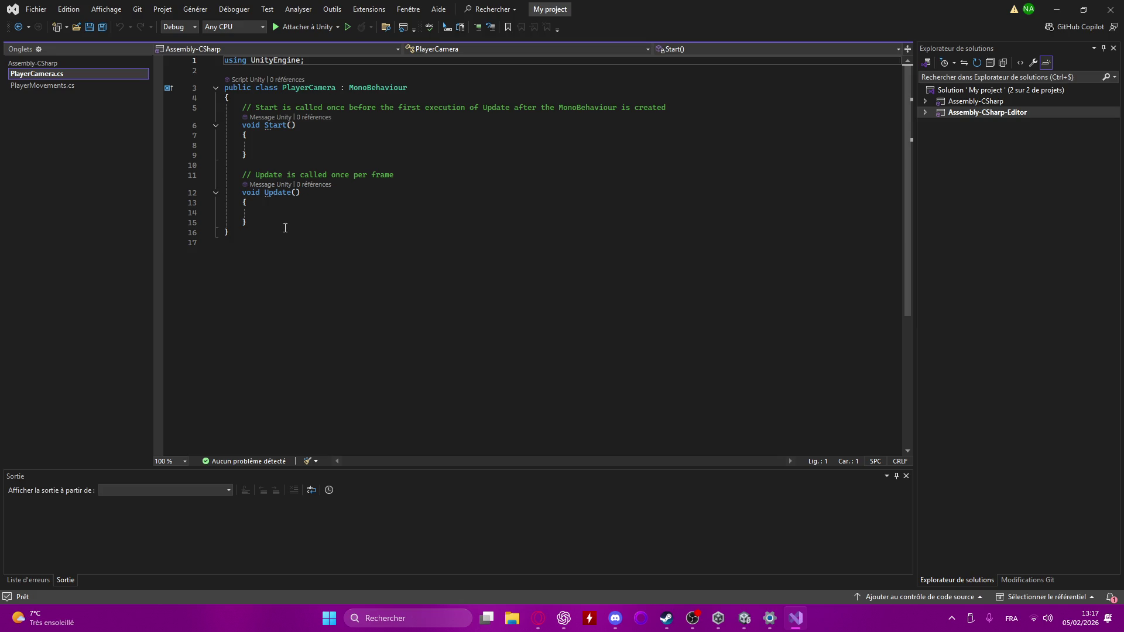
# - Delete the empty Start method with its comment and rename Update to LateUpdate
pyautogui.moveTo(262, 155)
pyautogui.mouseDown()
pyautogui.moveTo(191, 123)
pyautogui.moveTo(191, 109)
pyautogui.mouseUp()
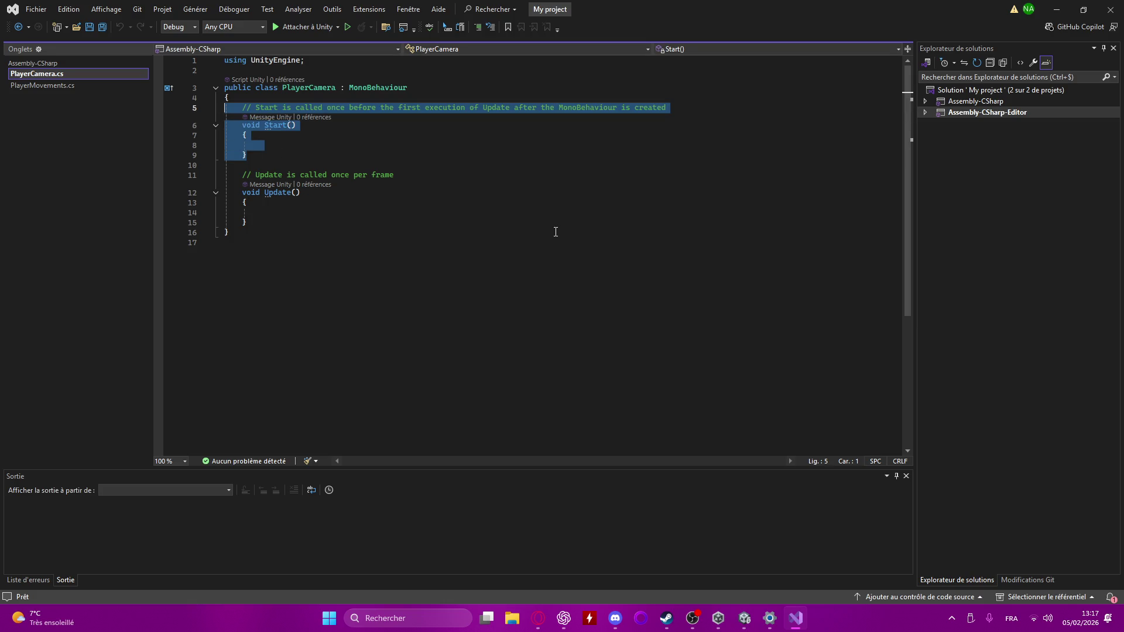
pyautogui.press('Delete')
pyautogui.press('BackSpace')
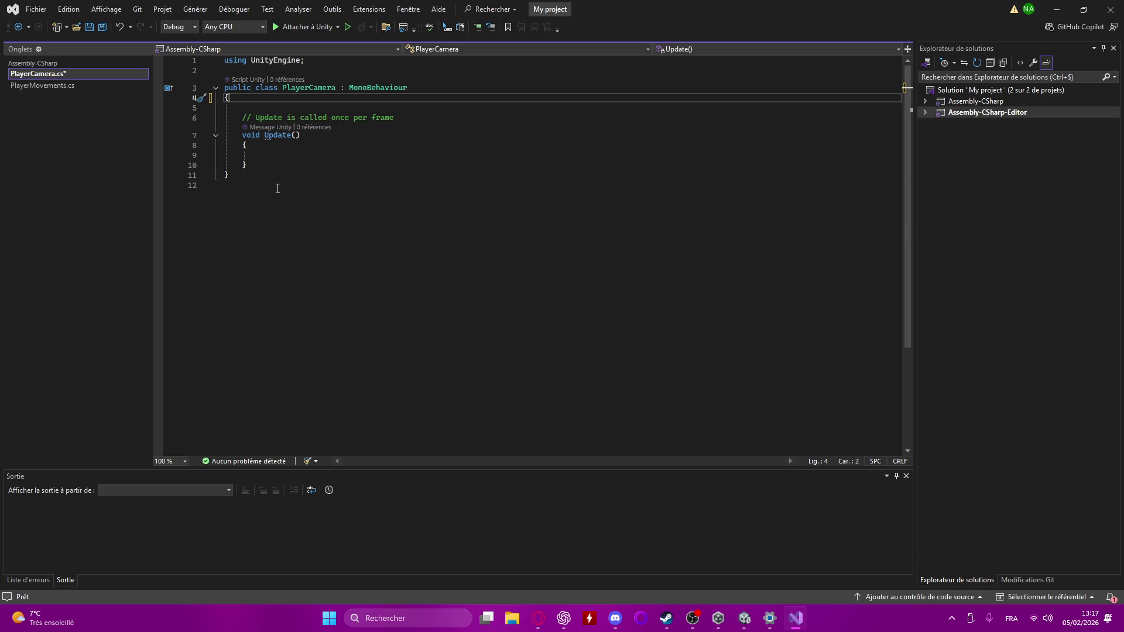
pyautogui.click(264, 135)
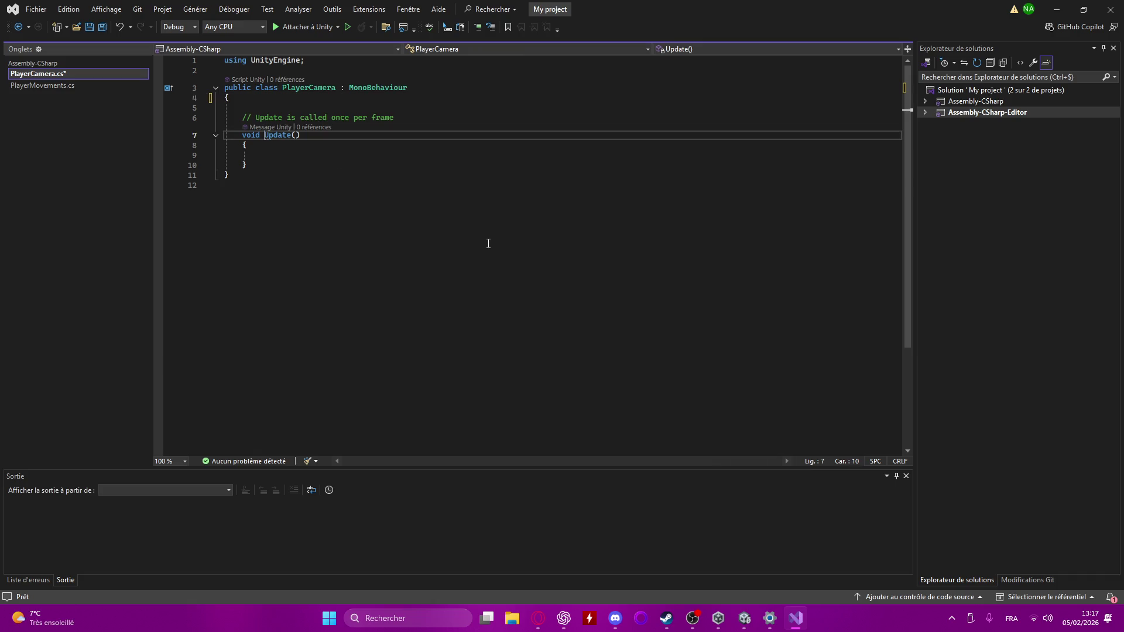
pyautogui.write('i')
pyautogui.press('Tab')
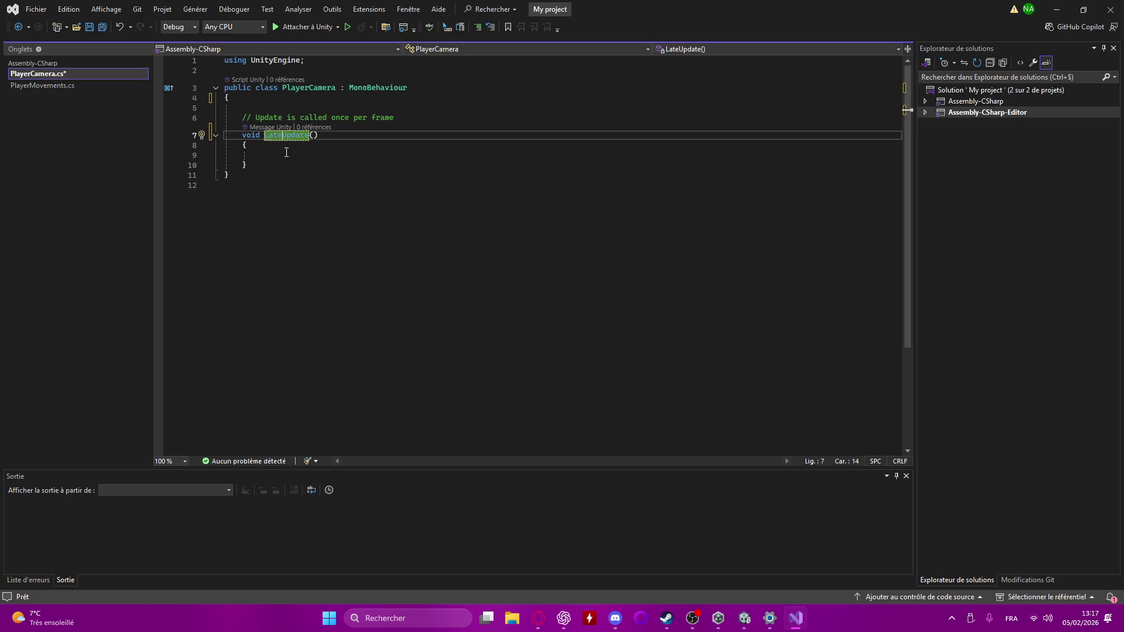
# - Add 'public Transform player; //Il faudra drag & drop le player ici.' and save the file
pyautogui.click(291, 107)
pyautogui.press('Return')
pyautogui.press('Up')
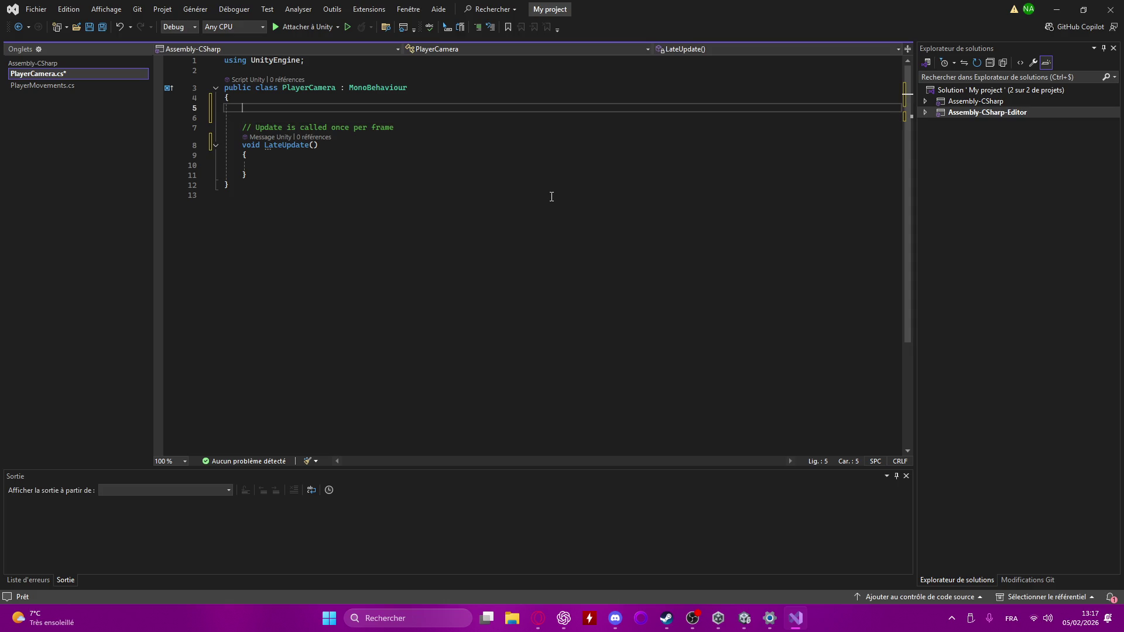
pyautogui.write('pub')
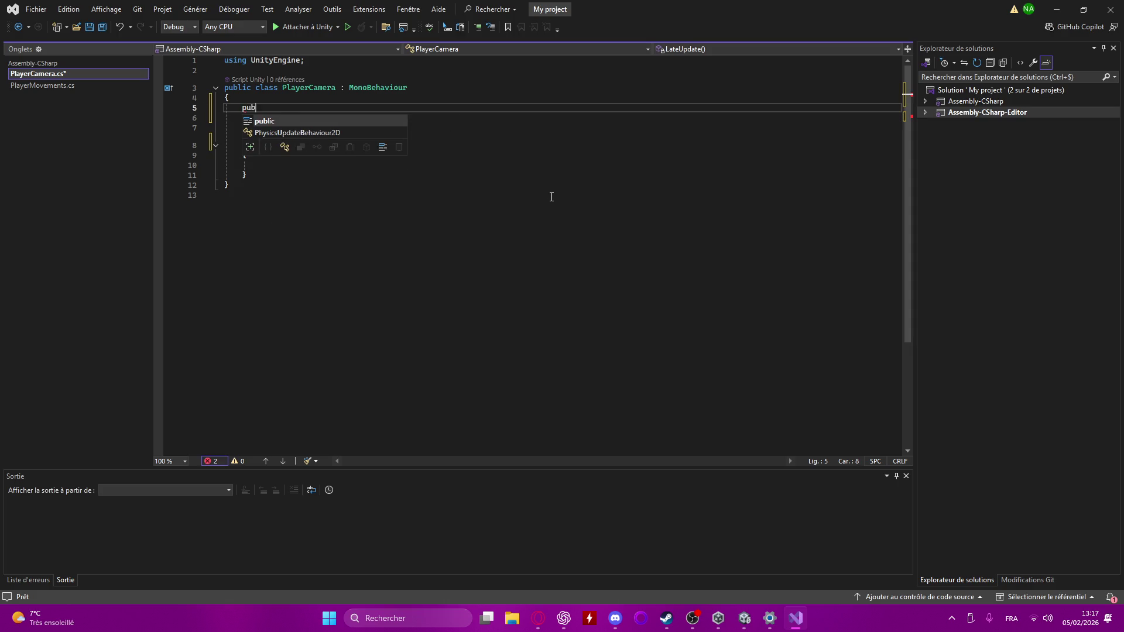
pyautogui.write('lic T')
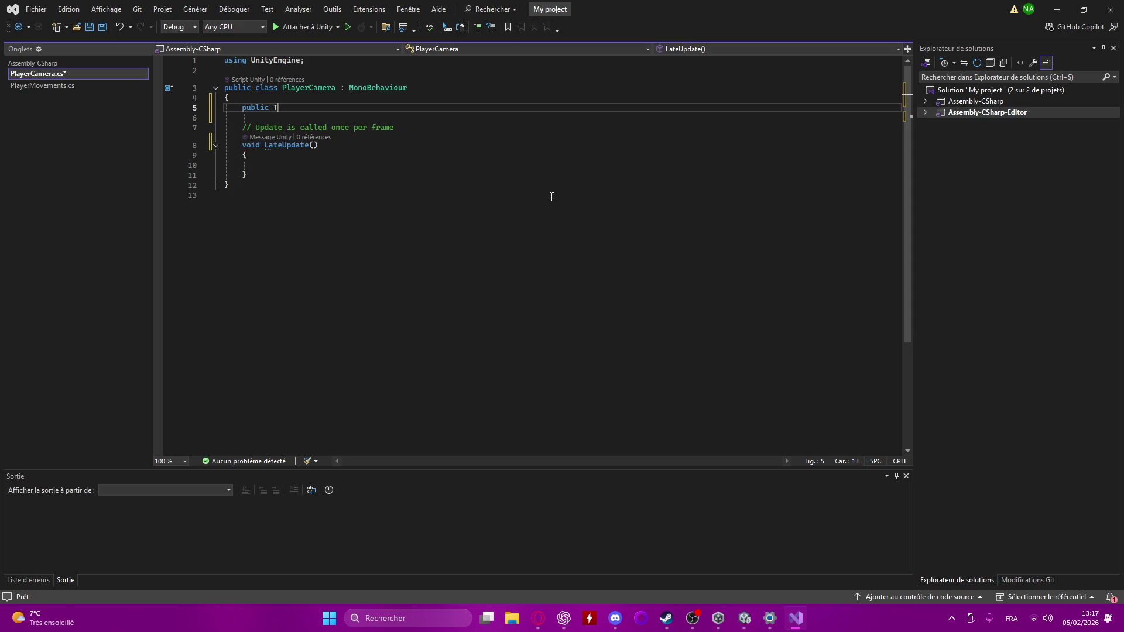
pyautogui.write('ransform ')
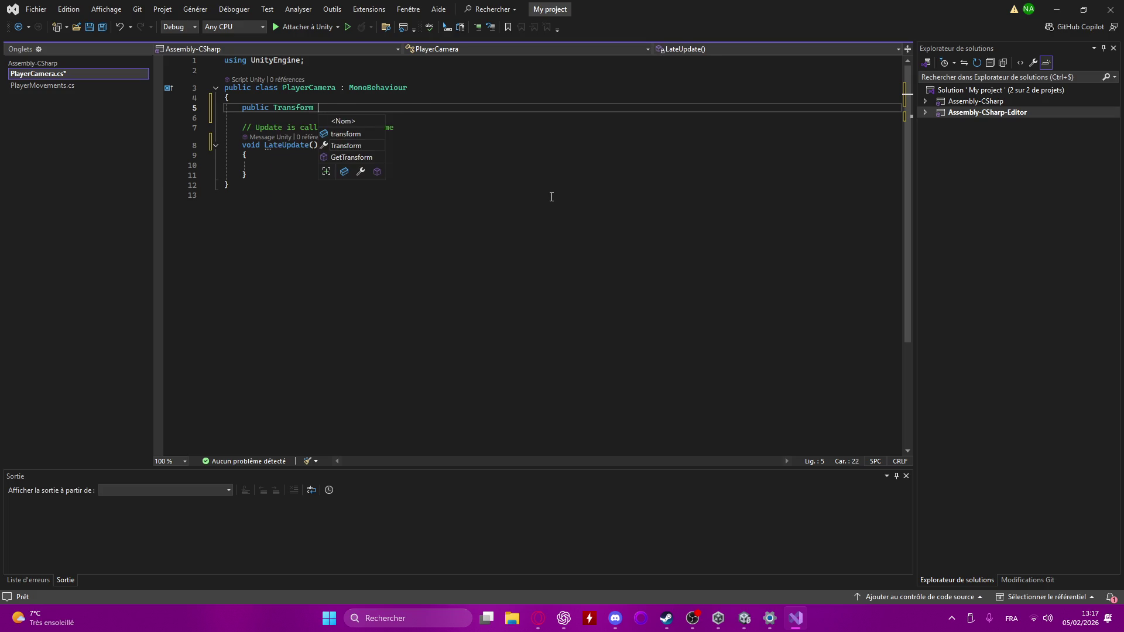
pyautogui.write('pl')
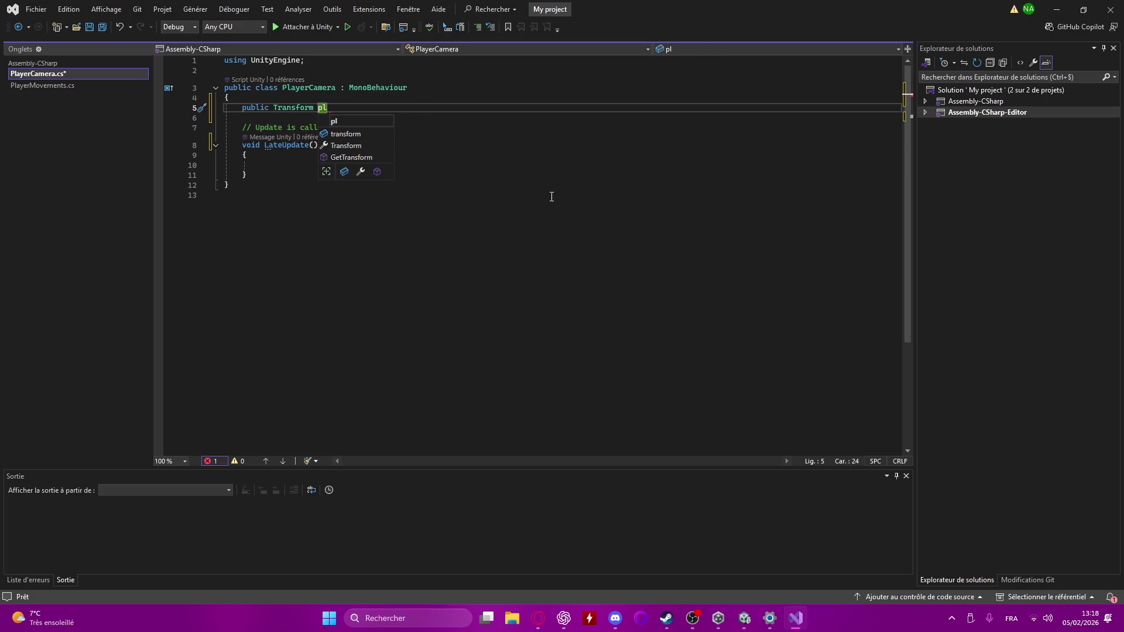
pyautogui.write('ayer;')
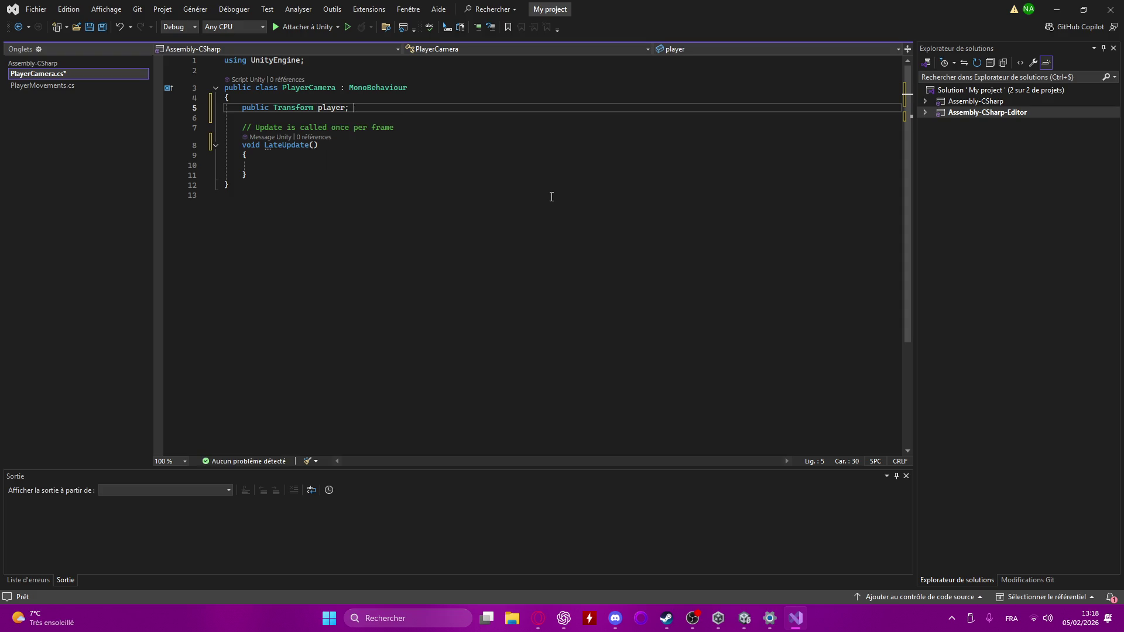
pyautogui.write(' //Il fau')
pyautogui.write('dra drag e')
pyautogui.press('BackSpace')
pyautogui.write('& drop le player ici')
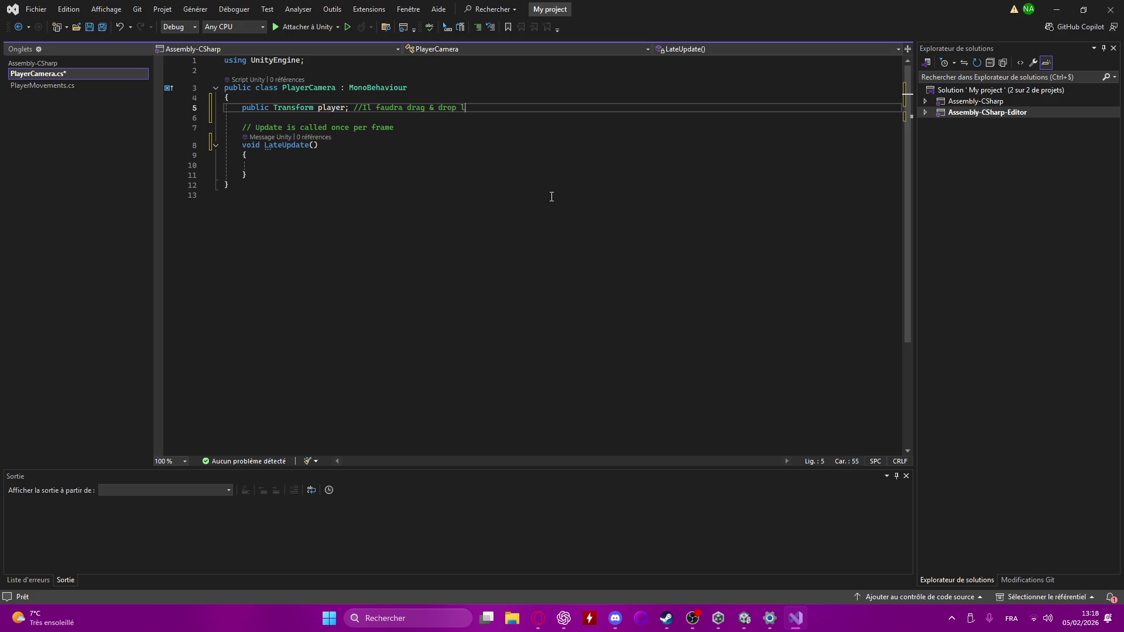
pyautogui.write('.')
pyautogui.hotkey('ctrl', 's')
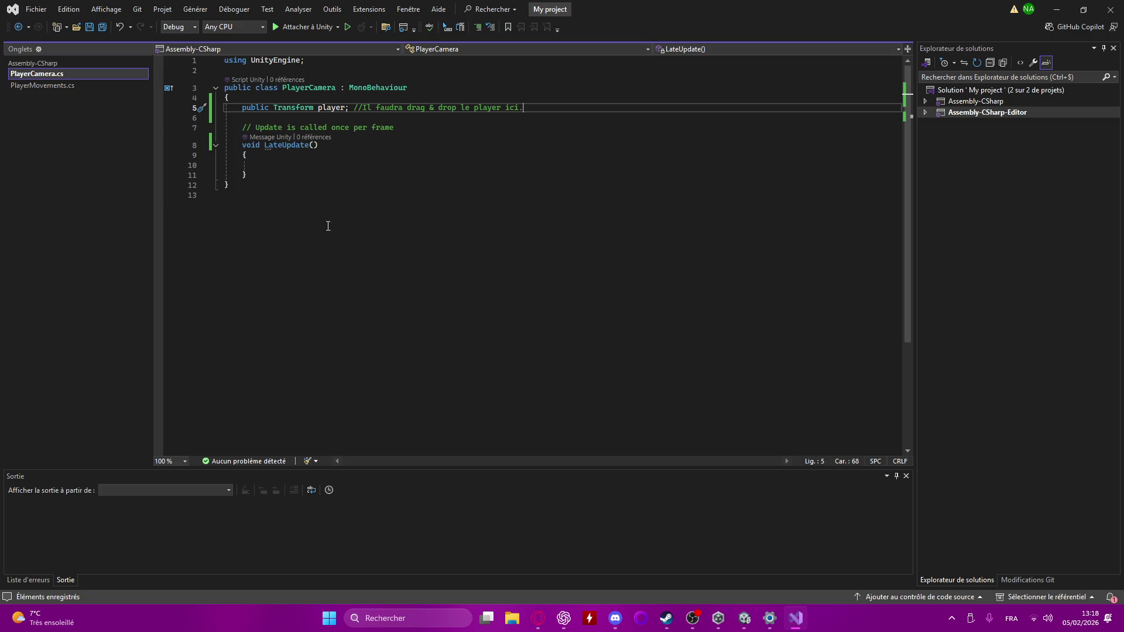
pyautogui.press('Return')
# - Declare 'public Vector3 offset = new Vector3(0f, 5f, -7f);' in the class
pyautogui.write('publiuc')
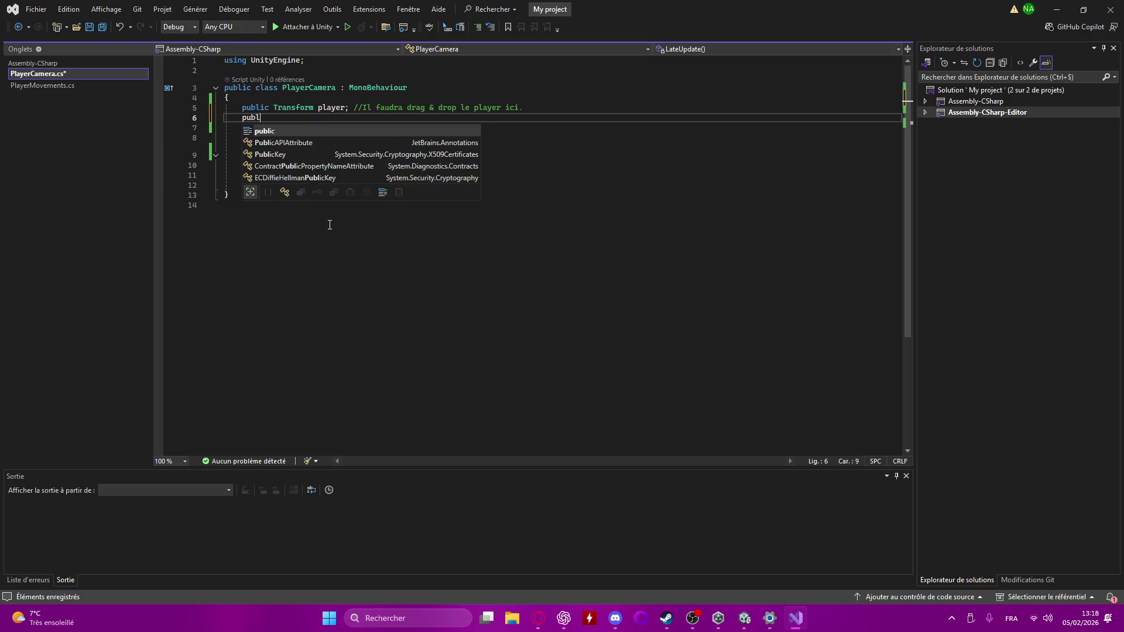
pyautogui.press('BackSpace')
pyautogui.press('BackSpace')
pyautogui.write('c void')
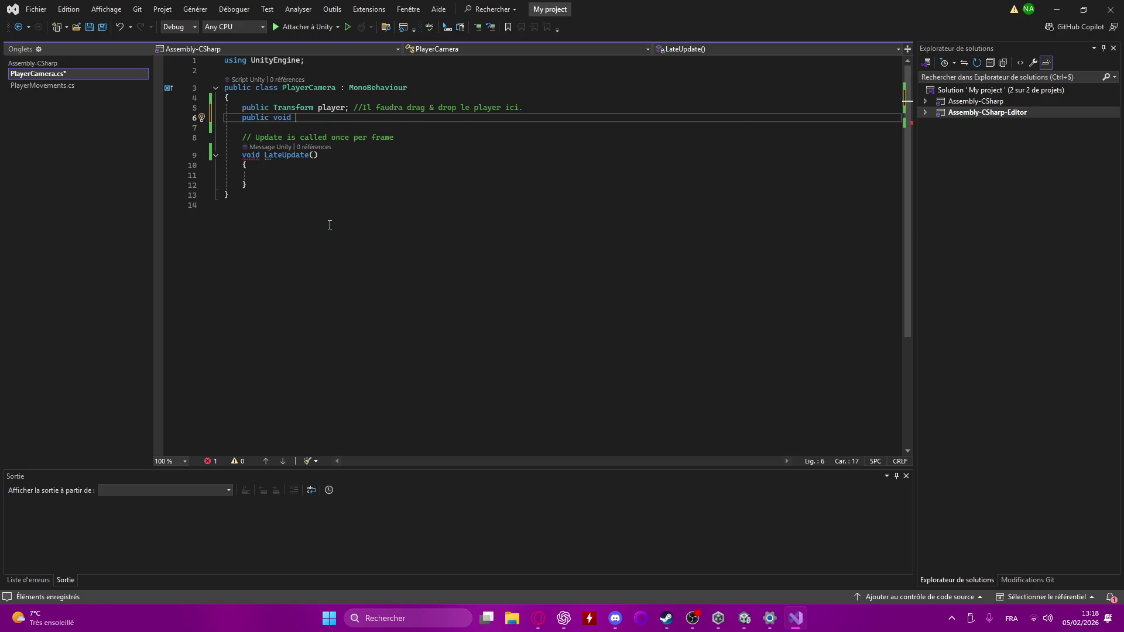
pyautogui.press('BackSpace')
pyautogui.press('BackSpace')
pyautogui.press('BackSpace')
pyautogui.write('c Vecto')
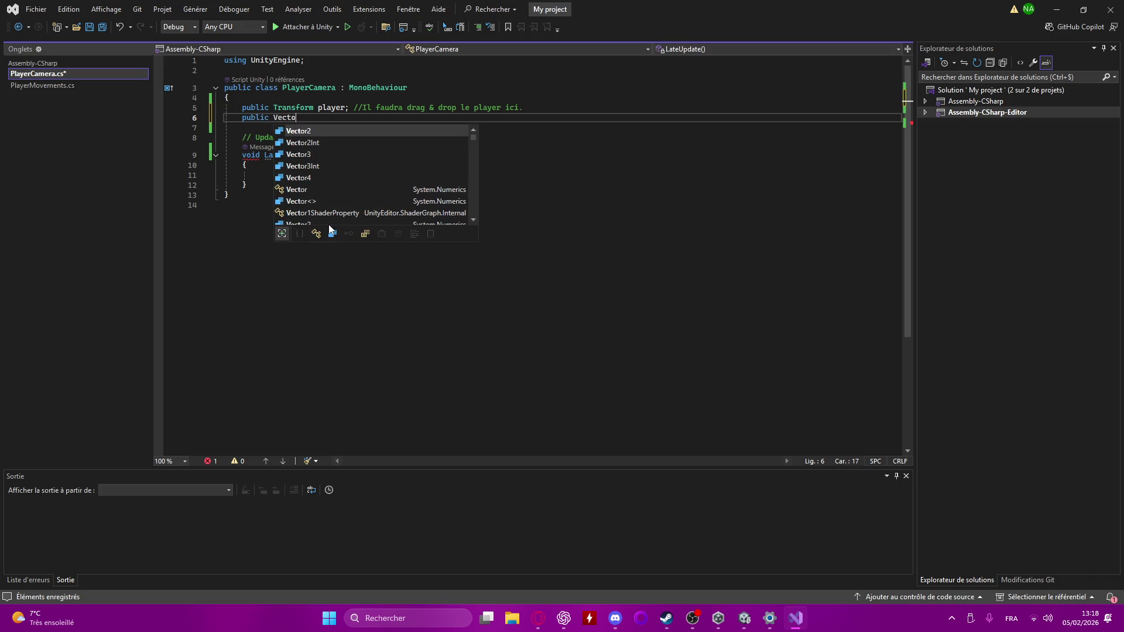
pyautogui.write('r3')
pyautogui.press('Escape')
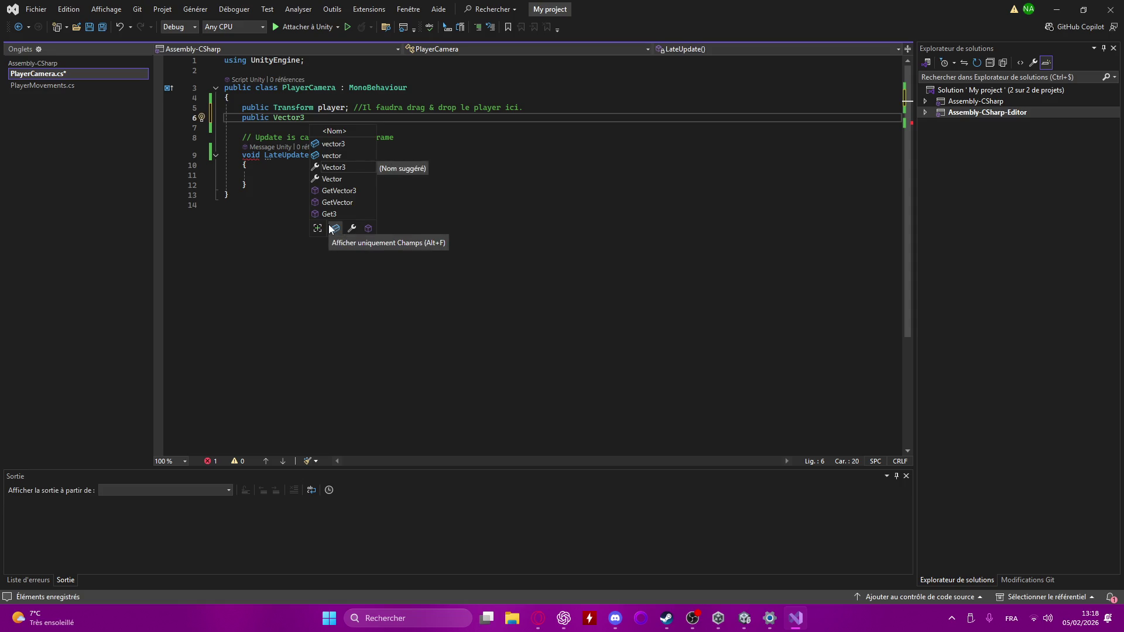
pyautogui.write('offe')
pyautogui.write('t')
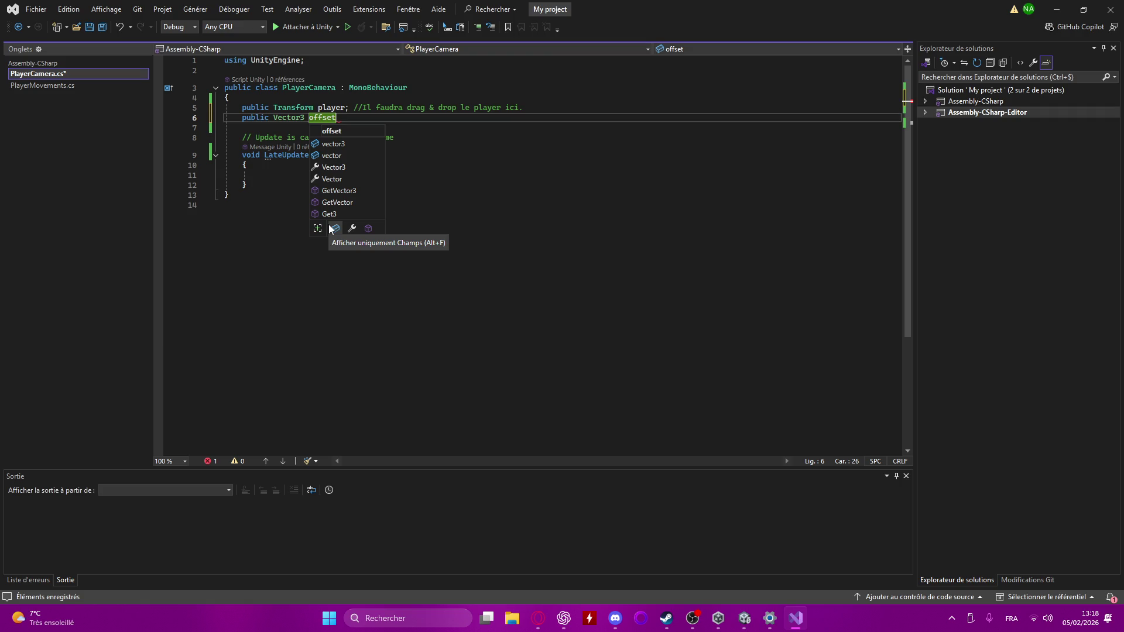
pyautogui.write(' = ')
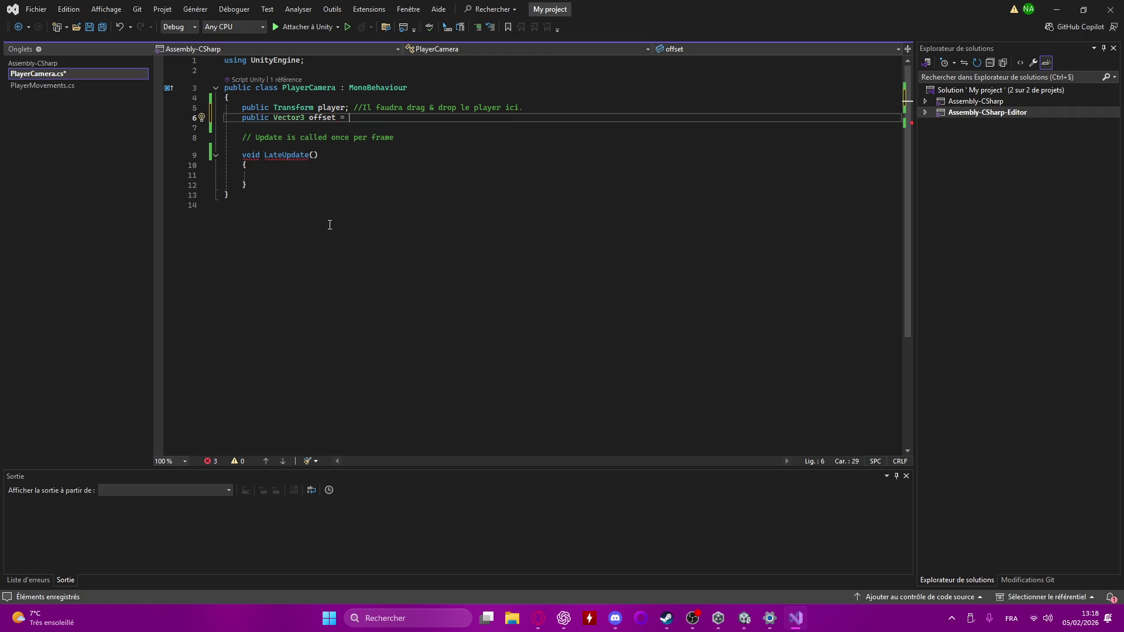
pyautogui.write('new V')
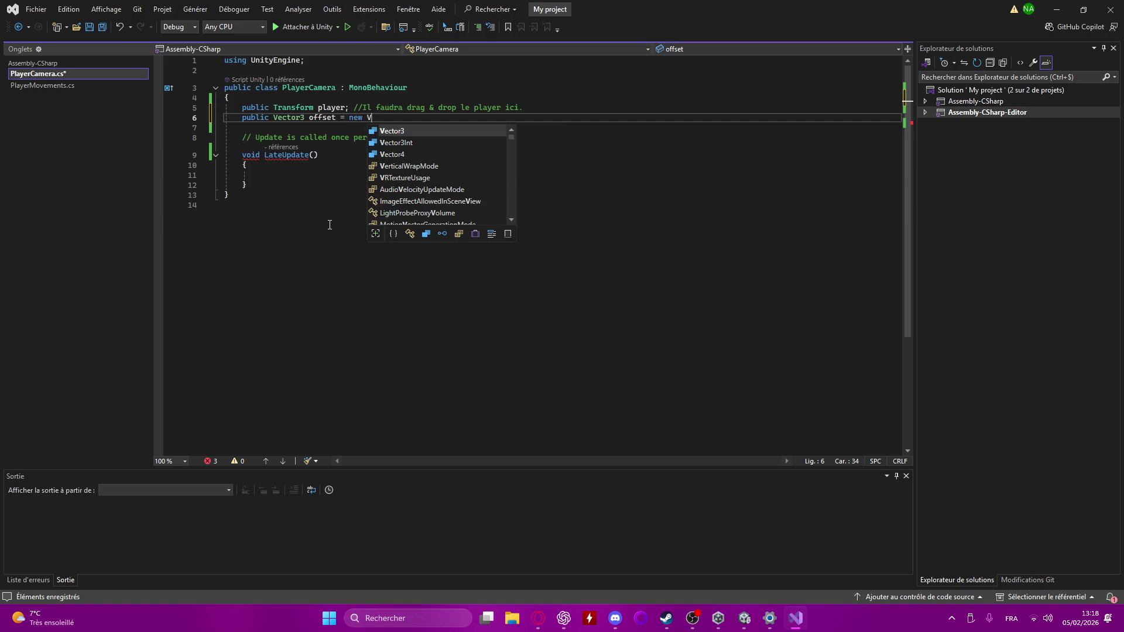
pyautogui.write('ector3')
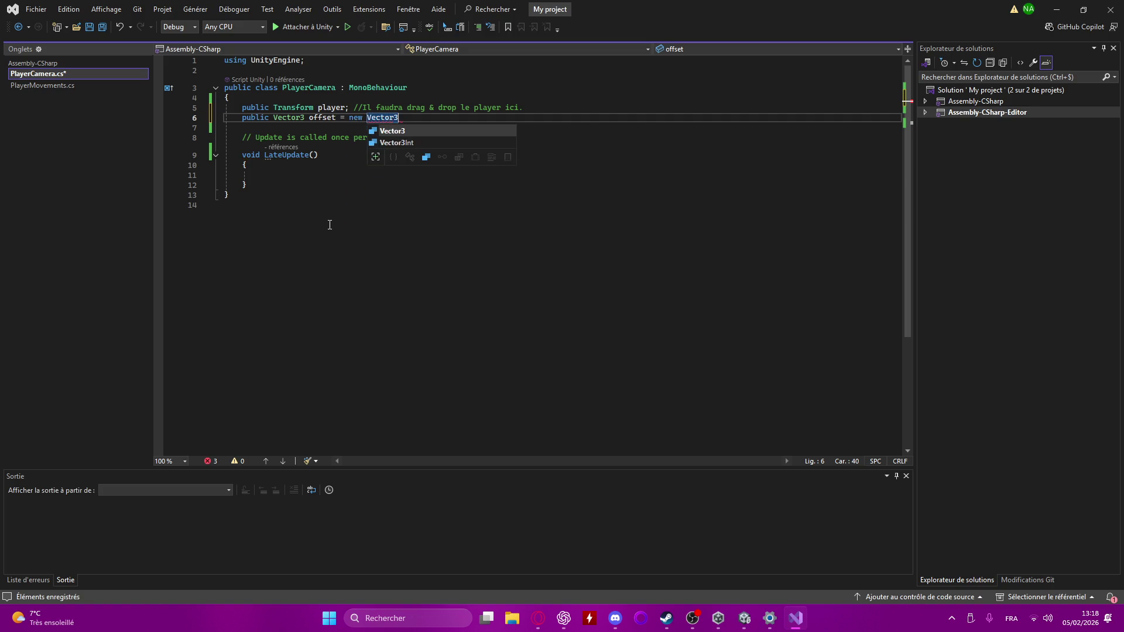
pyautogui.press('Tab')
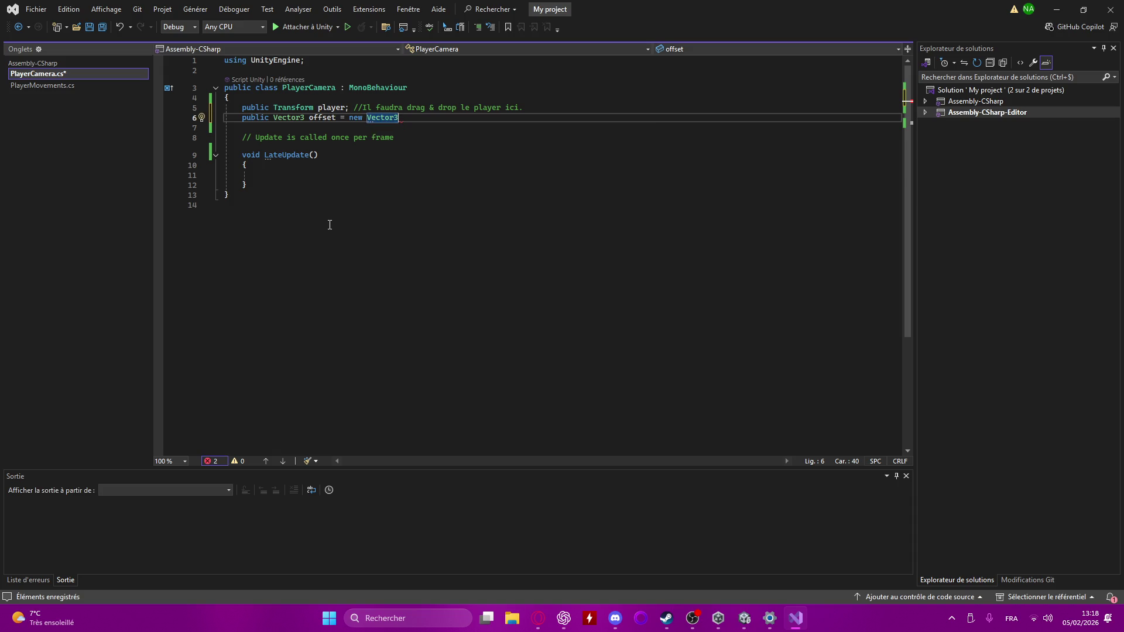
pyautogui.write('(')
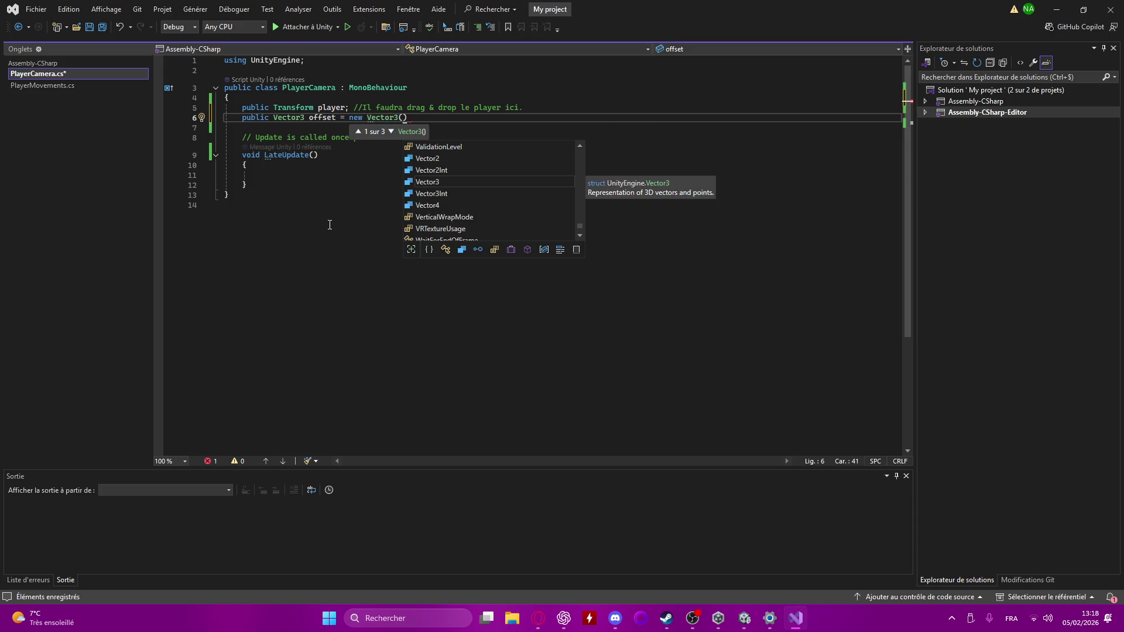
pyautogui.write('0f, ')
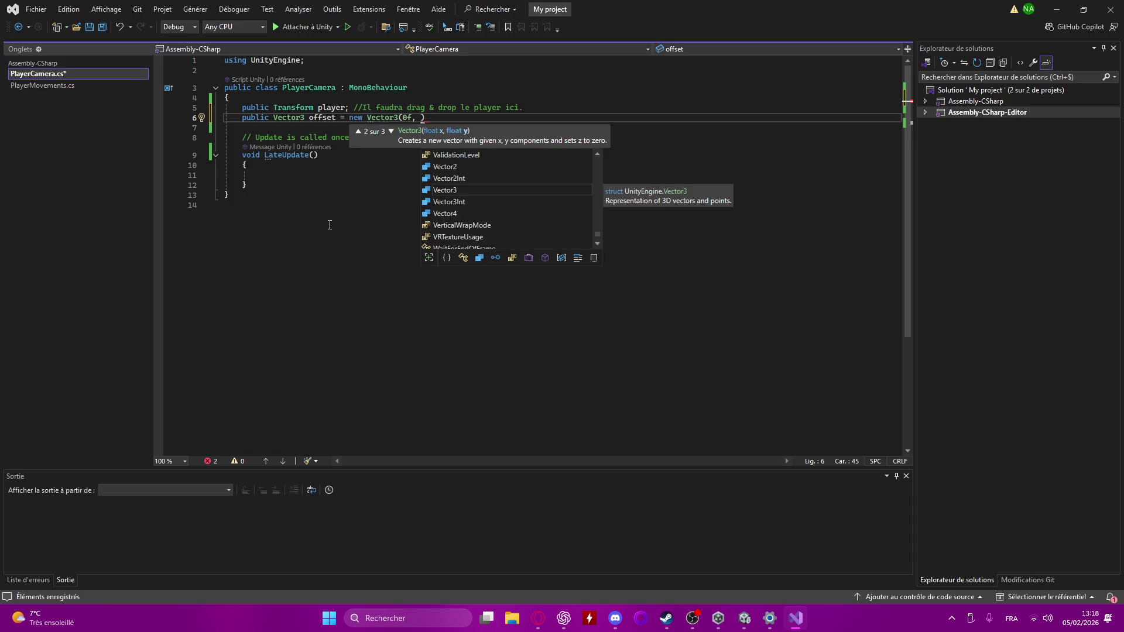
pyautogui.write('5f, ')
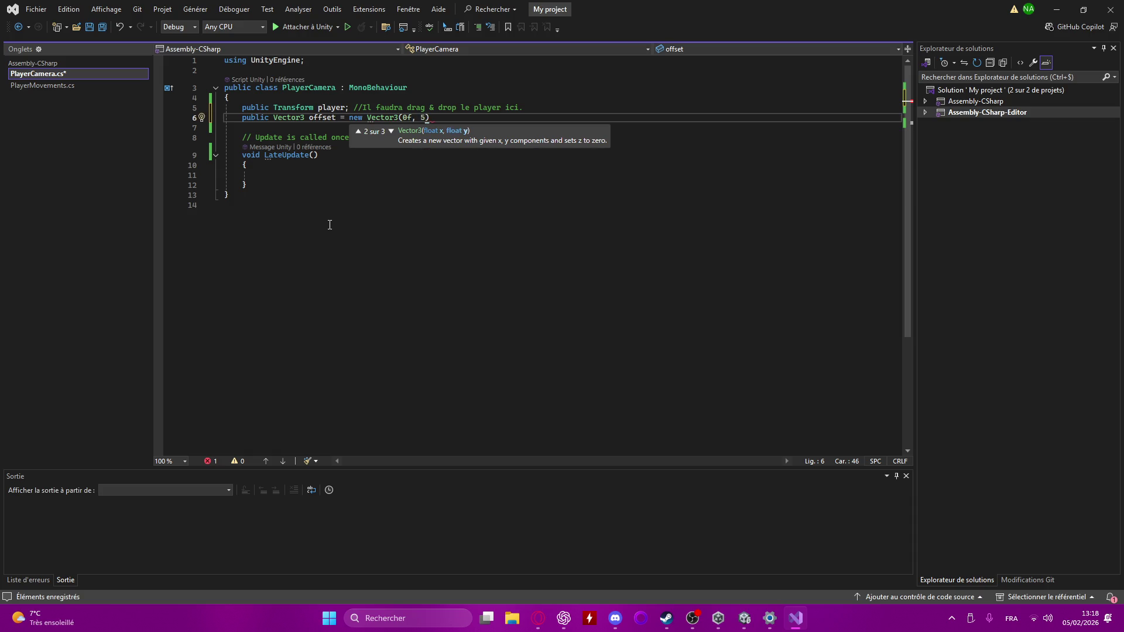
pyautogui.write('-7f')
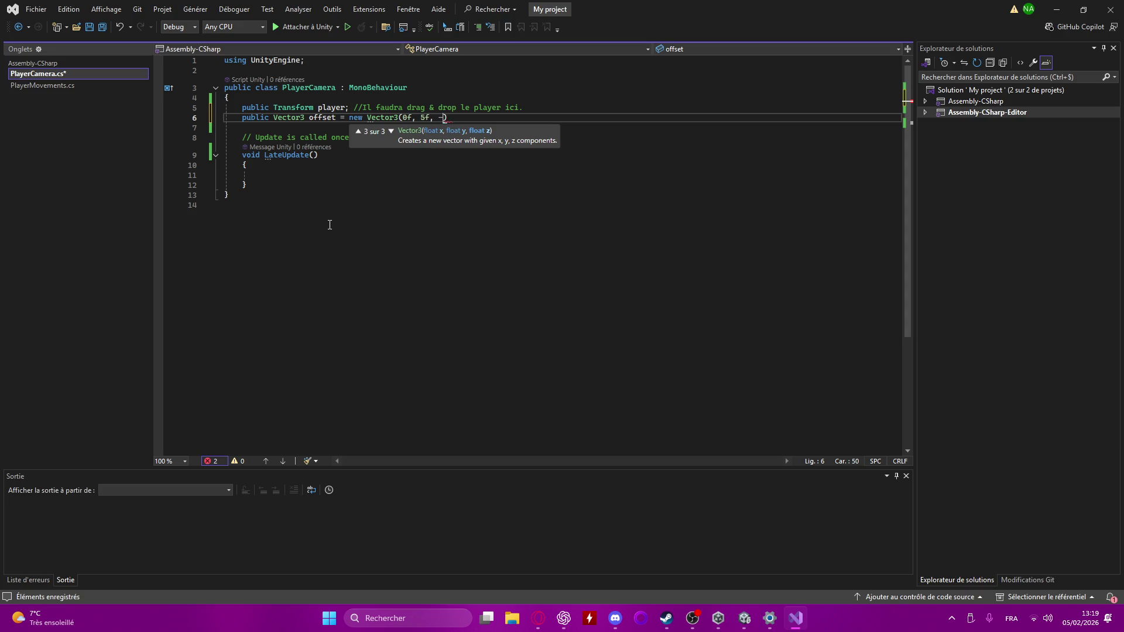
pyautogui.write(');')
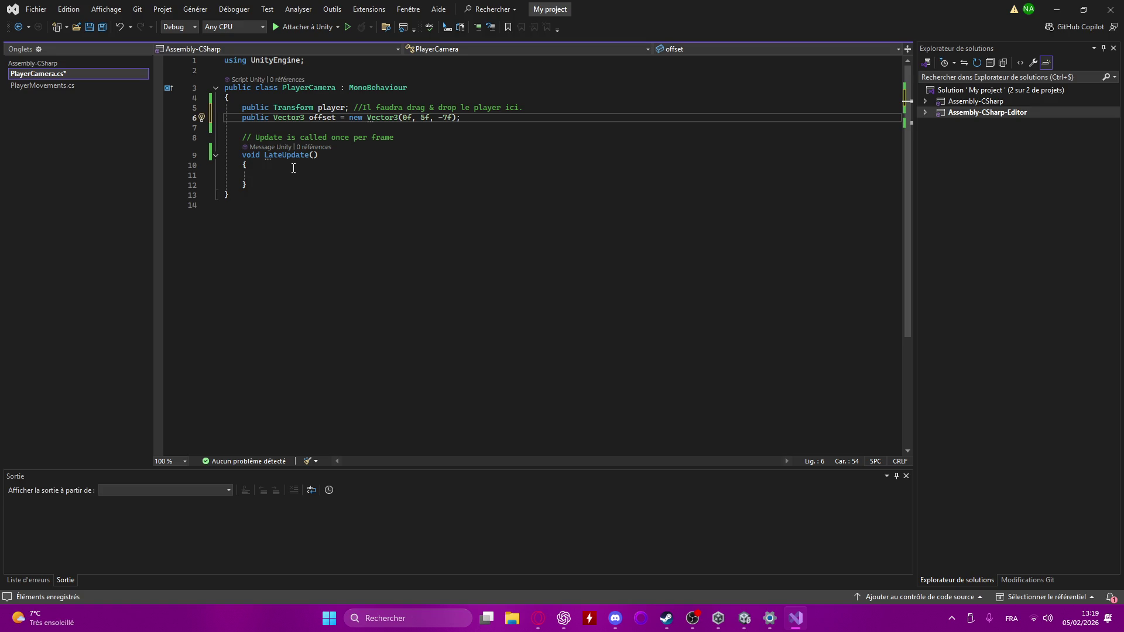
pyautogui.press('Return')
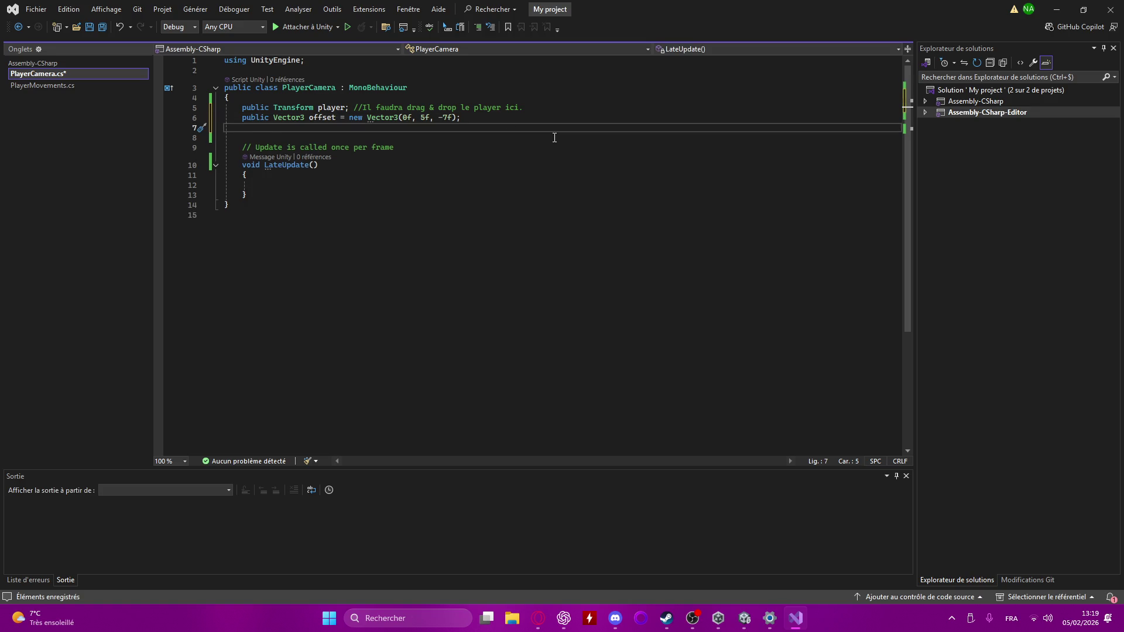
# - Add 'public float smoothSpeed = 5;', correcting the mistyped void type to float
pyautogui.write('public void s')
pyautogui.write('moo')
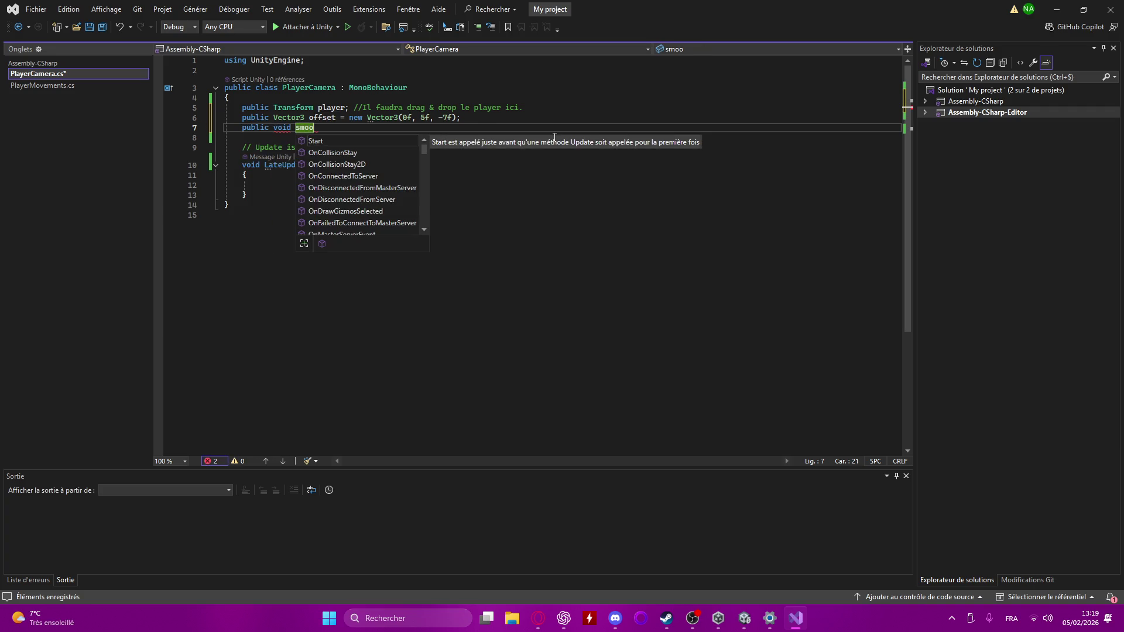
pyautogui.write('th')
pyautogui.write('Speed =')
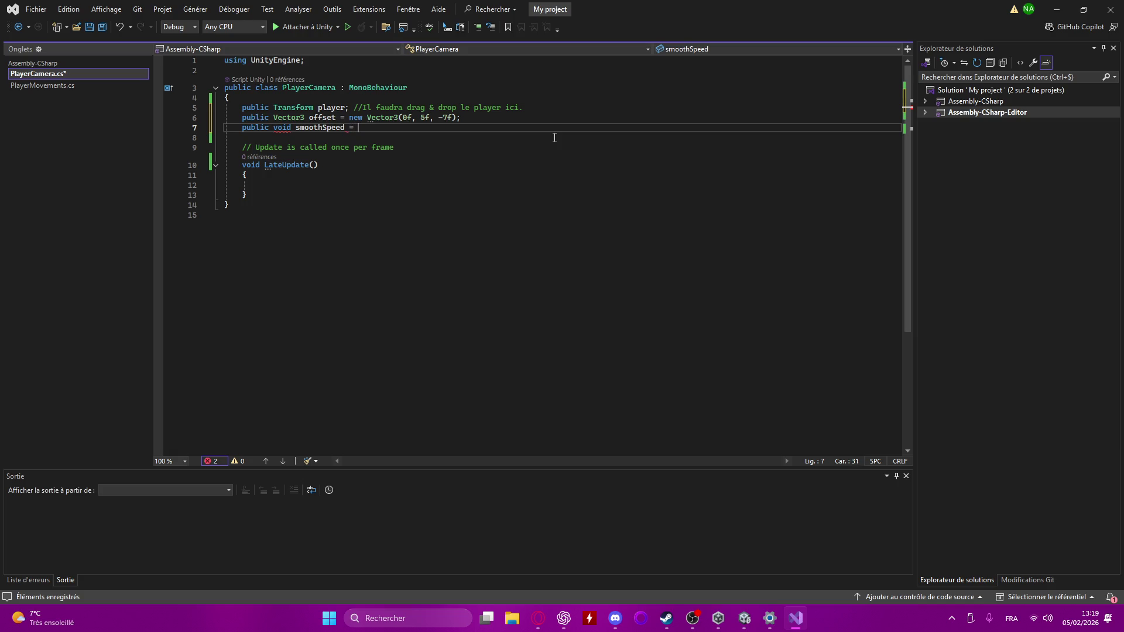
pyautogui.write(' 5;')
pyautogui.click(292, 128)
pyautogui.press('BackSpace')
pyautogui.press('BackSpace')
pyautogui.press('BackSpace')
pyautogui.press('BackSpace')
pyautogui.write('float')
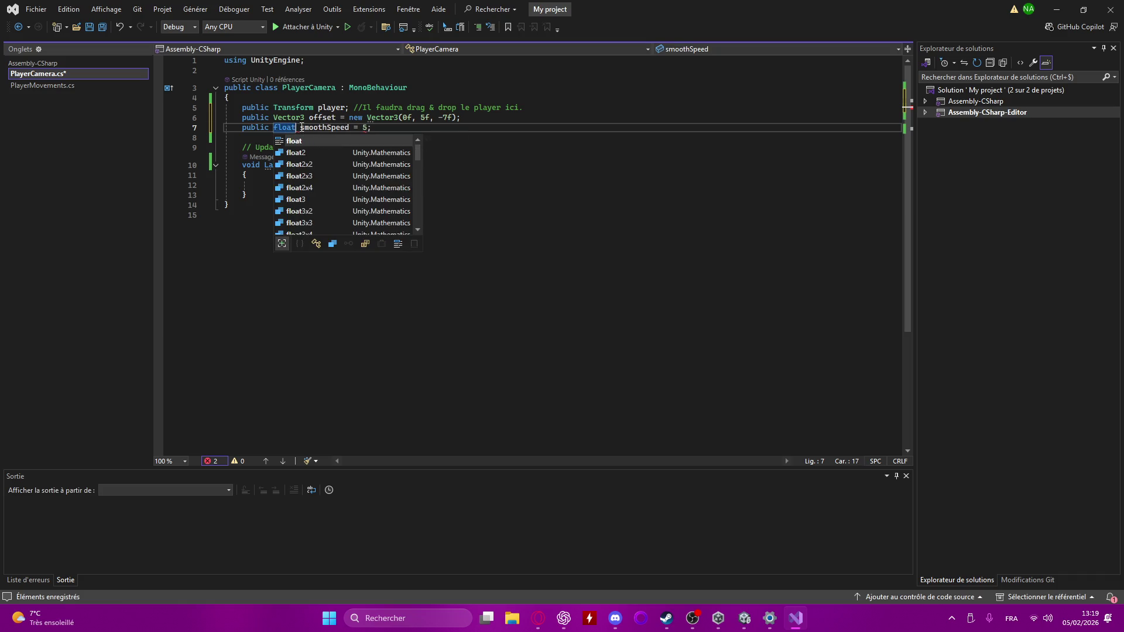
pyautogui.click(549, 206)
pyautogui.click(422, 175)
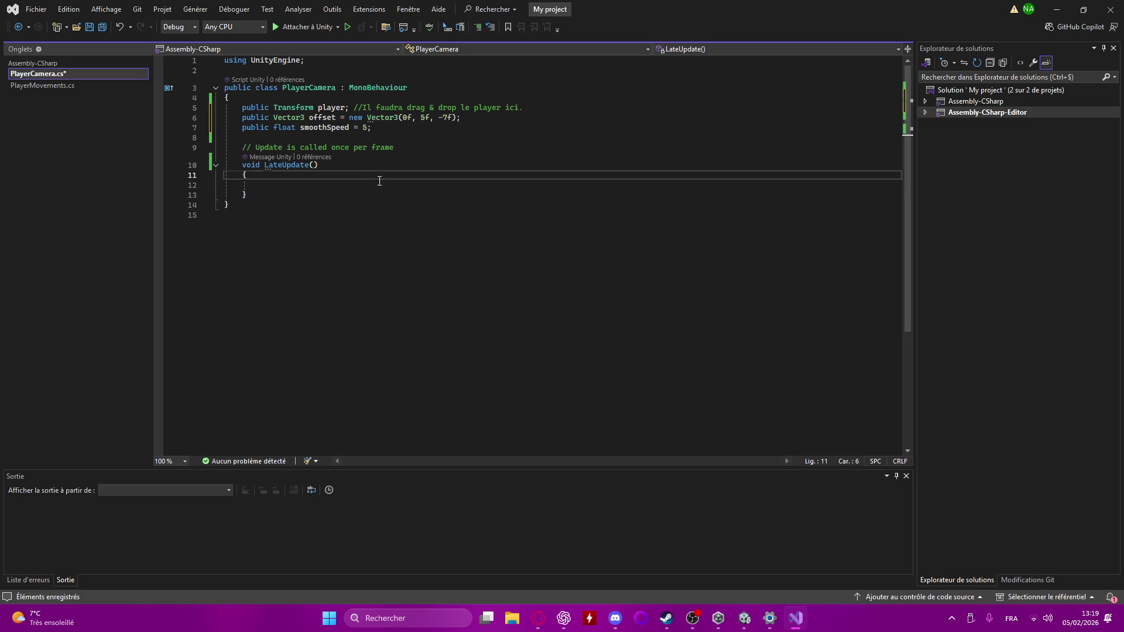
# - In LateUpdate, write 'Vector3 targetPosition = player.position + offset;'
pyautogui.click(381, 185)
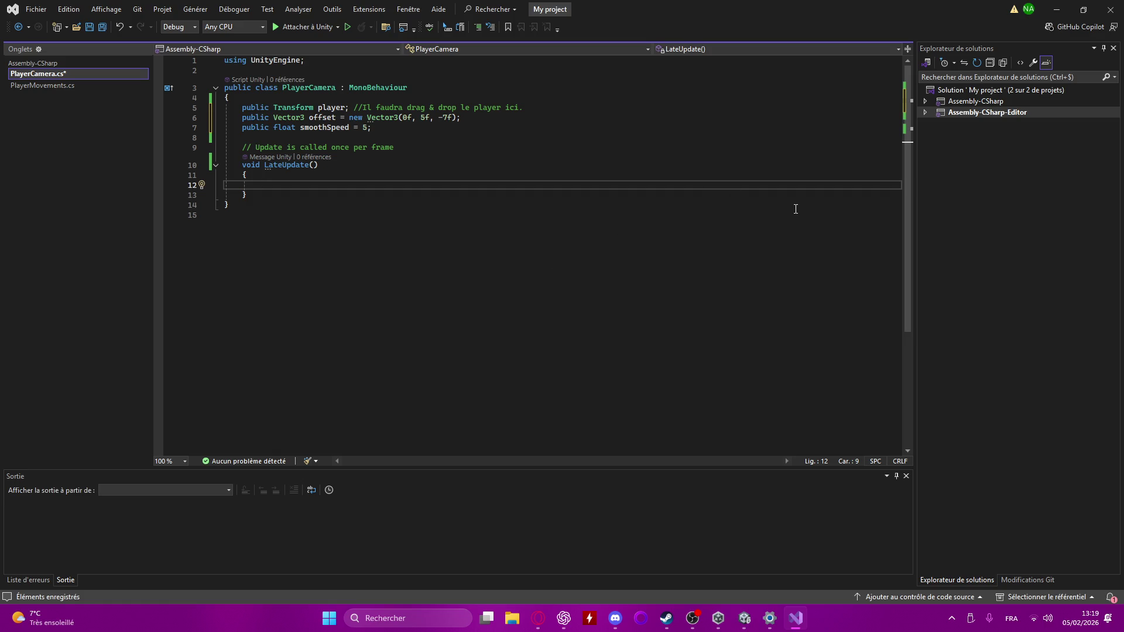
pyautogui.write('Vect')
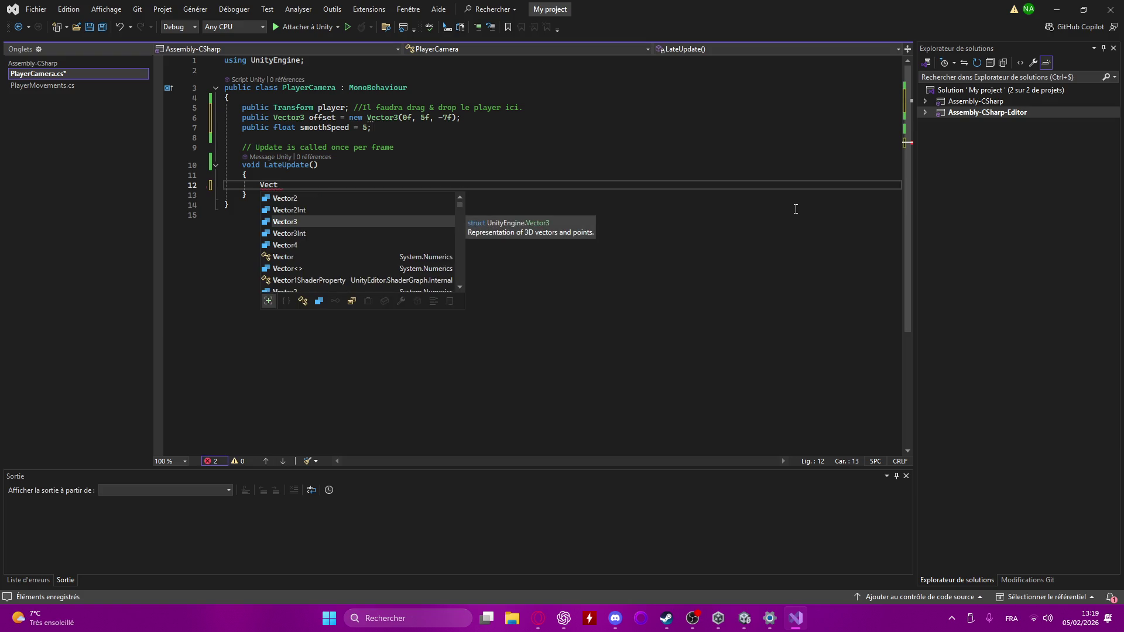
pyautogui.write('or')
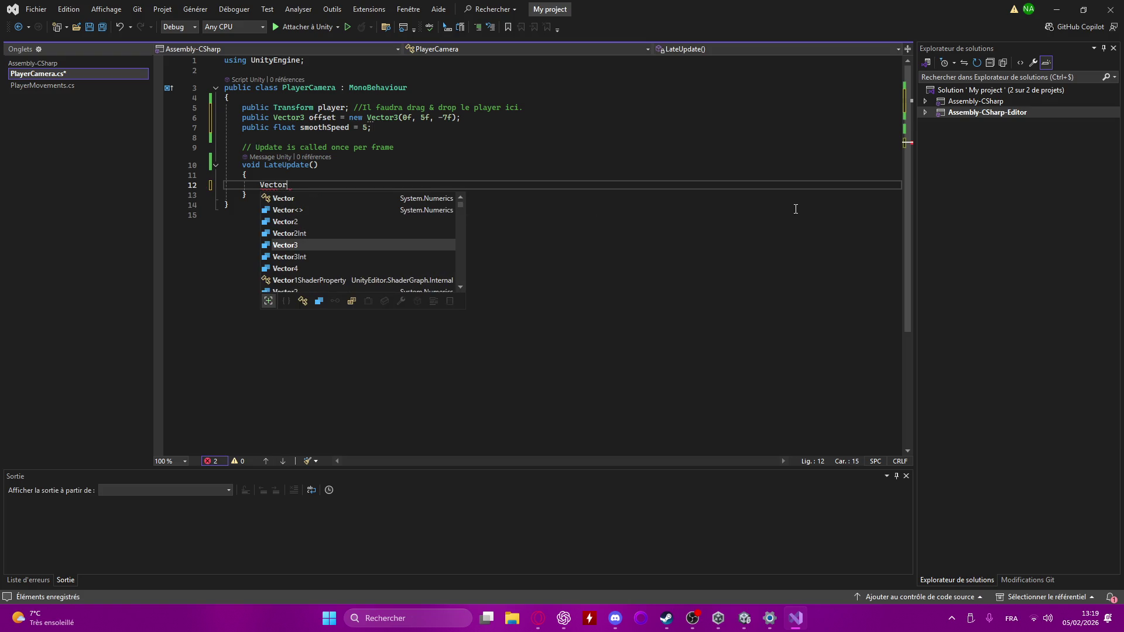
pyautogui.write('3 =')
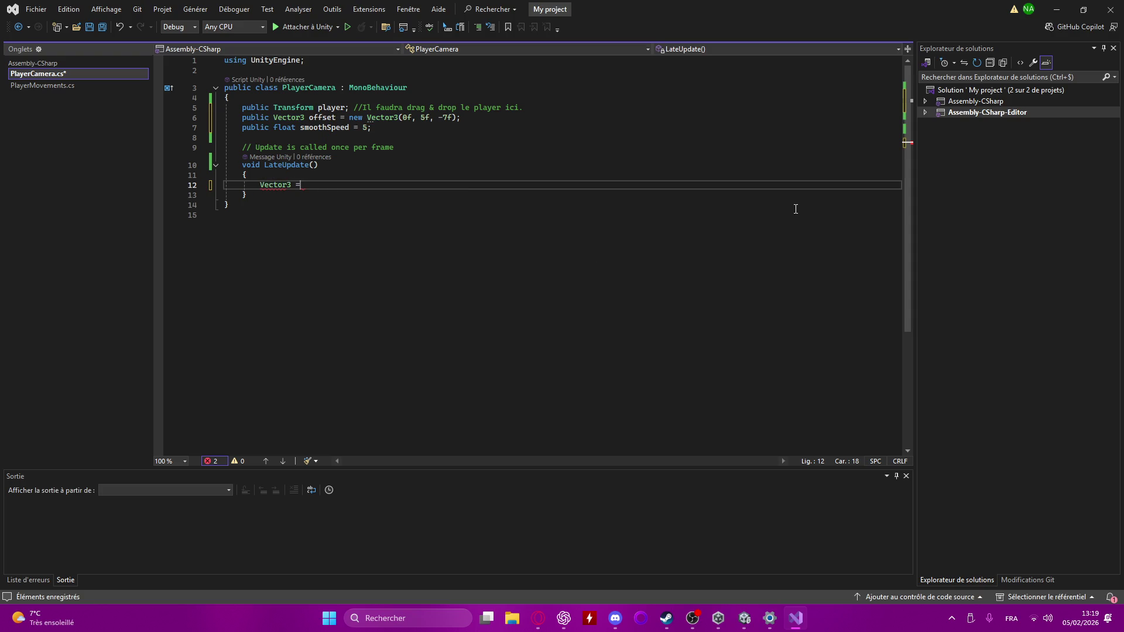
pyautogui.press('BackSpace')
pyautogui.write('targetPosi')
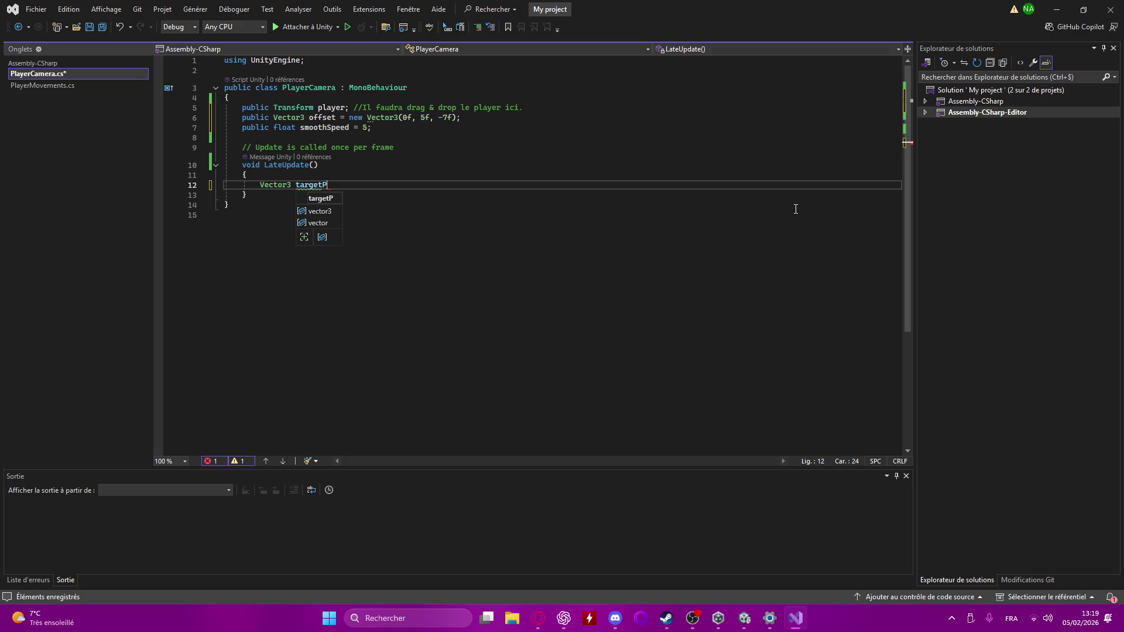
pyautogui.write('tion = p')
pyautogui.write('layerPio')
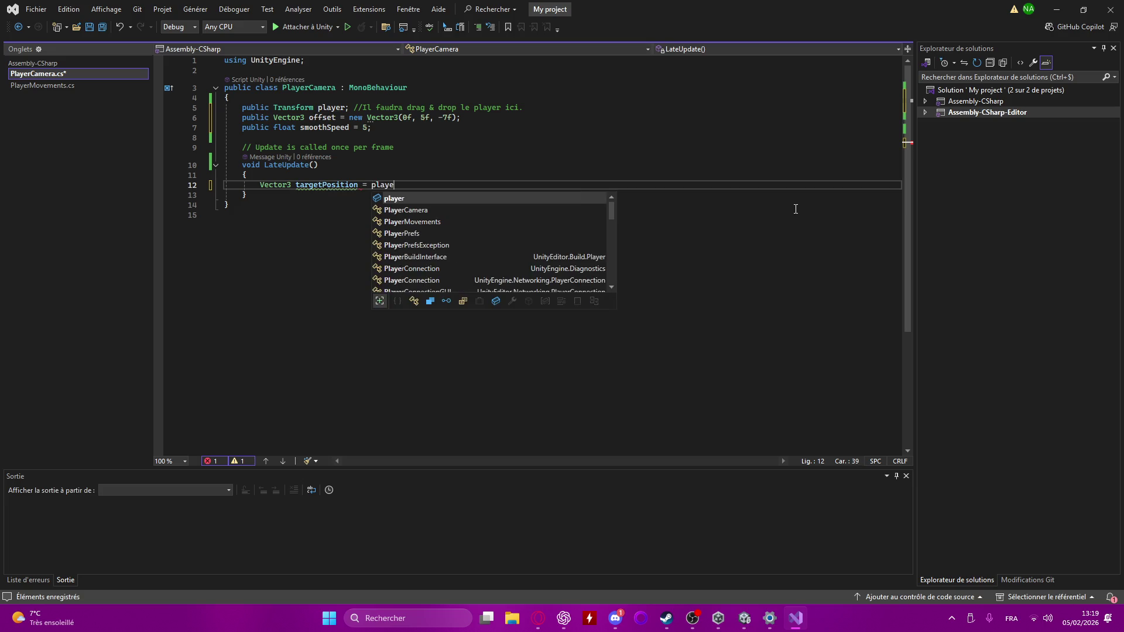
pyautogui.press('BackSpace')
pyautogui.press('BackSpace')
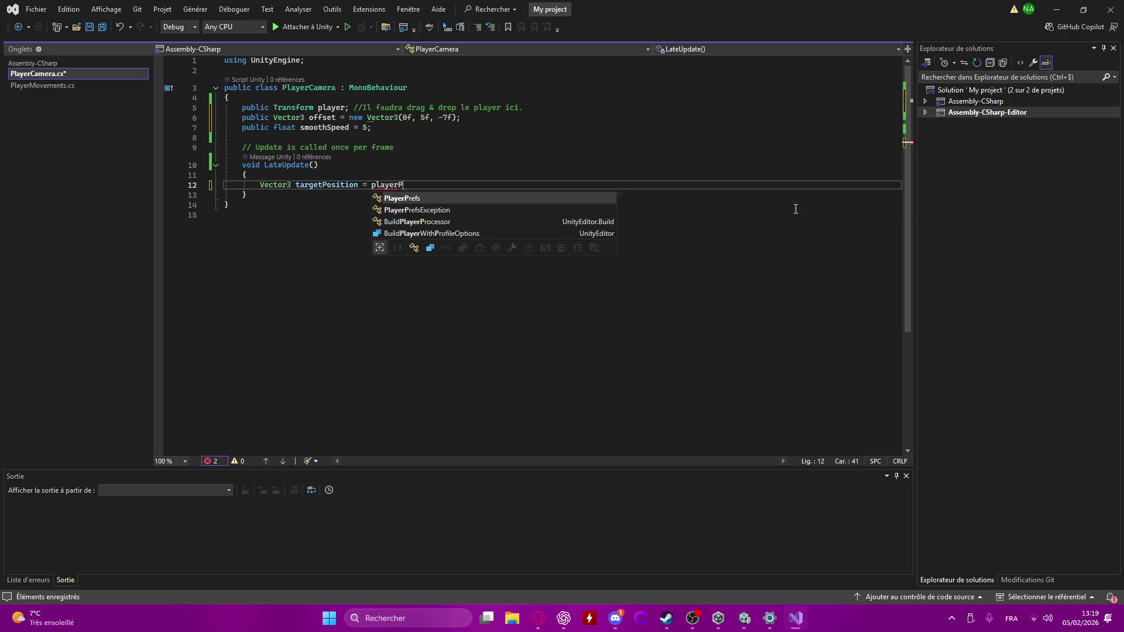
pyautogui.write('os')
pyautogui.press('BackSpace')
pyautogui.press('BackSpace')
pyautogui.press('BackSpace')
pyautogui.write('.')
pyautogui.write('pos')
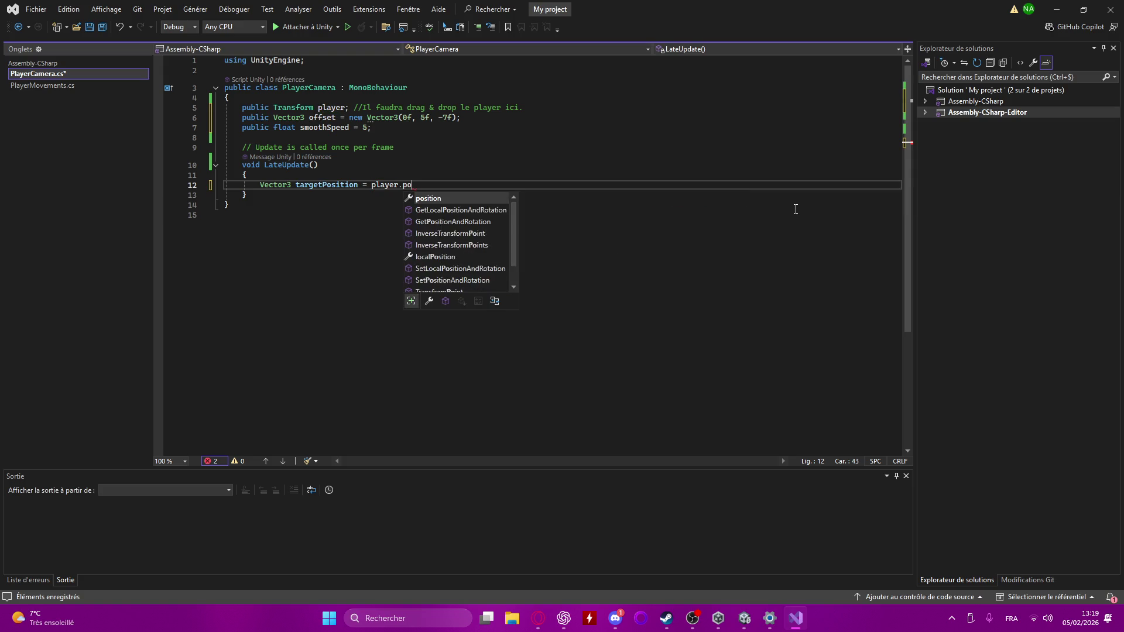
pyautogui.press('Tab')
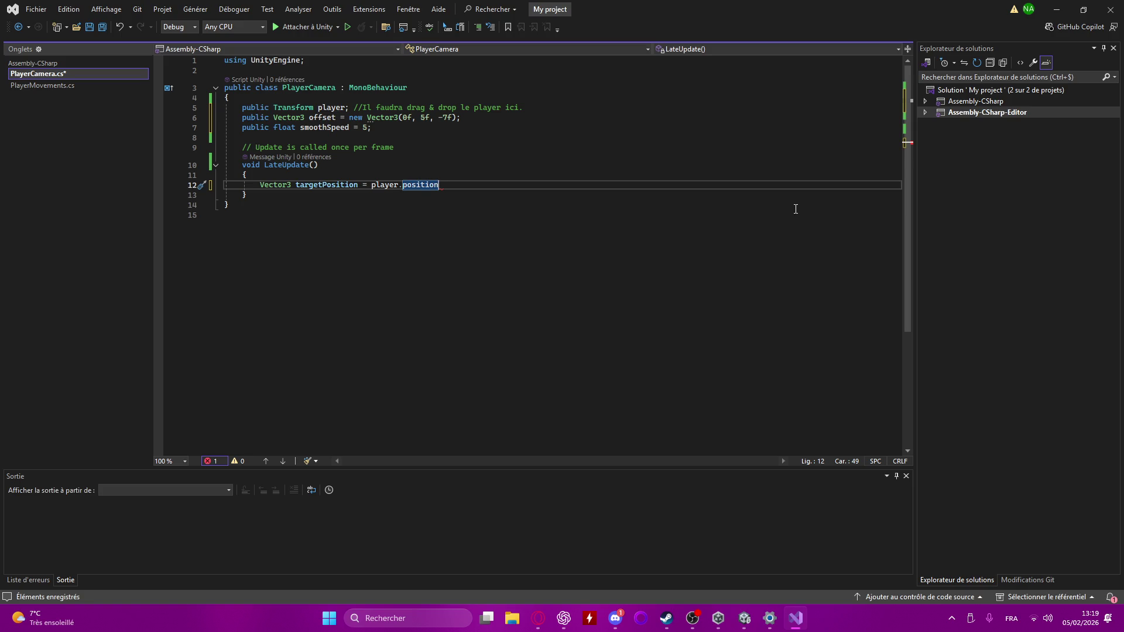
pyautogui.write('+ offe')
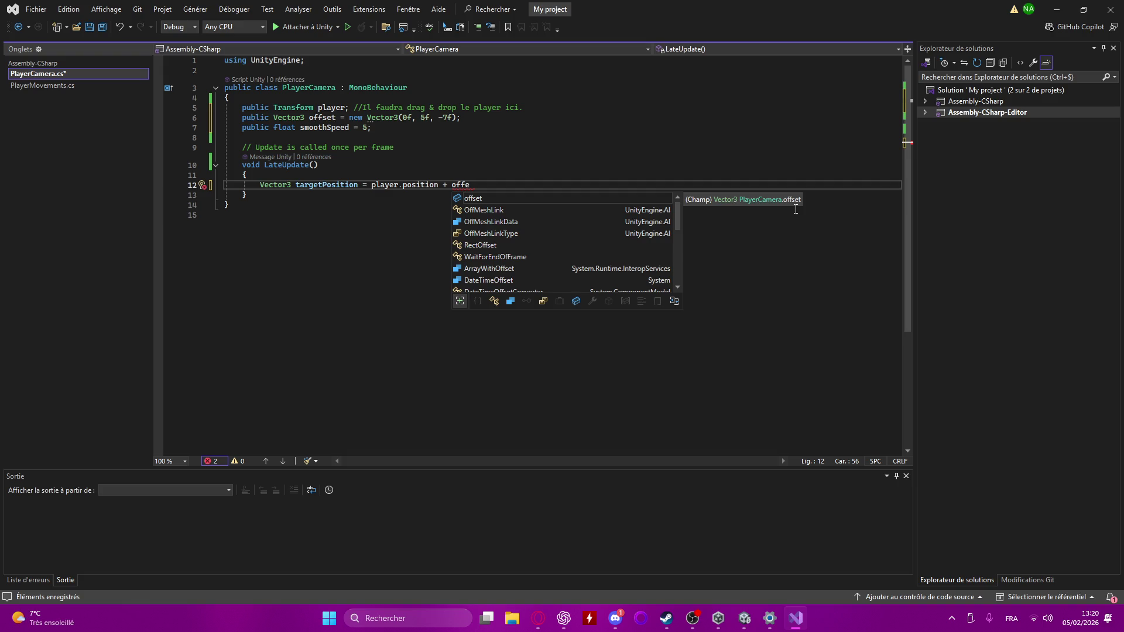
pyautogui.press('Return')
pyautogui.press('BackSpace')
pyautogui.press('BackSpace')
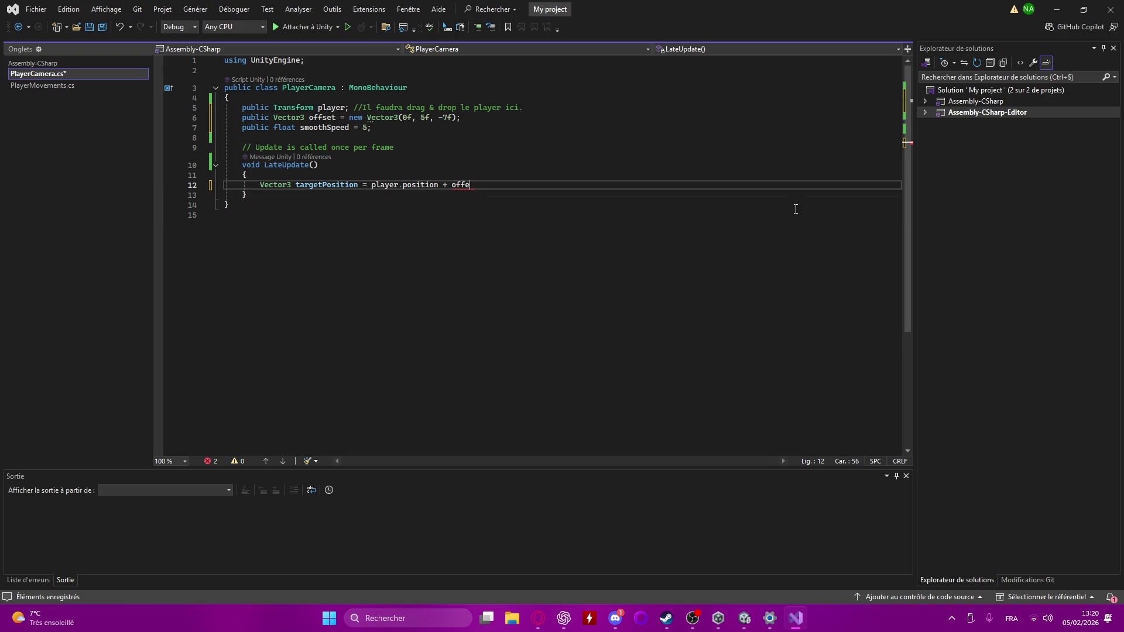
pyautogui.press('Tab')
pyautogui.write(';')
pyautogui.press('Return')
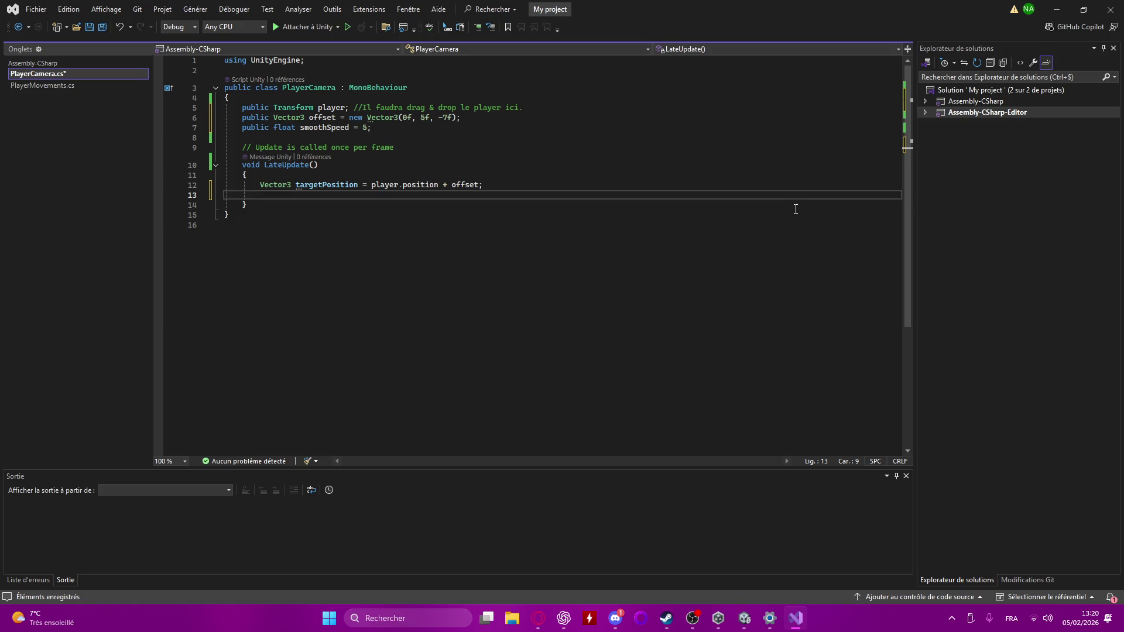
pyautogui.write('transform?')
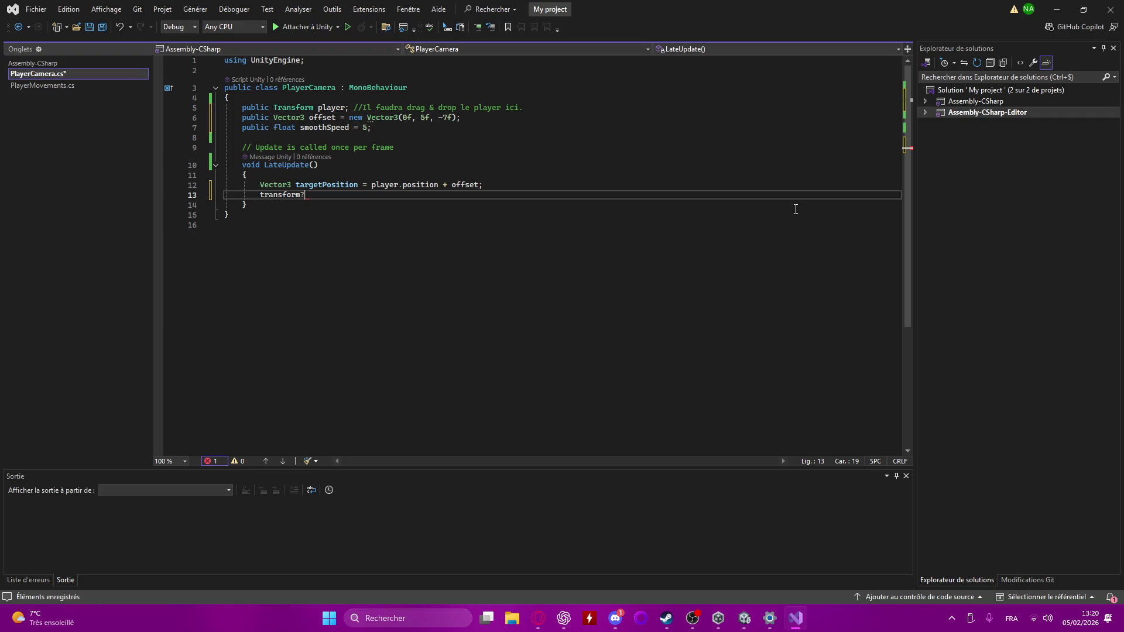
pyautogui.press('BackSpace')
pyautogui.write('.')
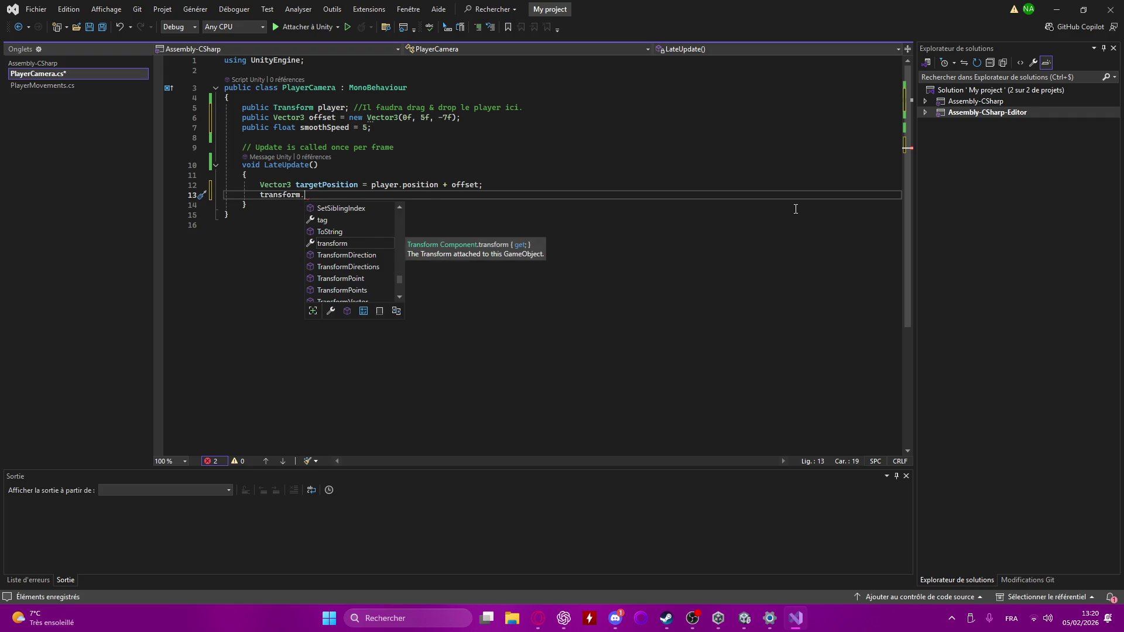
pyautogui.write('pos')
# - Write 'transform.position = Vector3.Lerp(transform.position, targetPosition, smoothSpeed * Time.deltaTime);'
pyautogui.press('Tab')
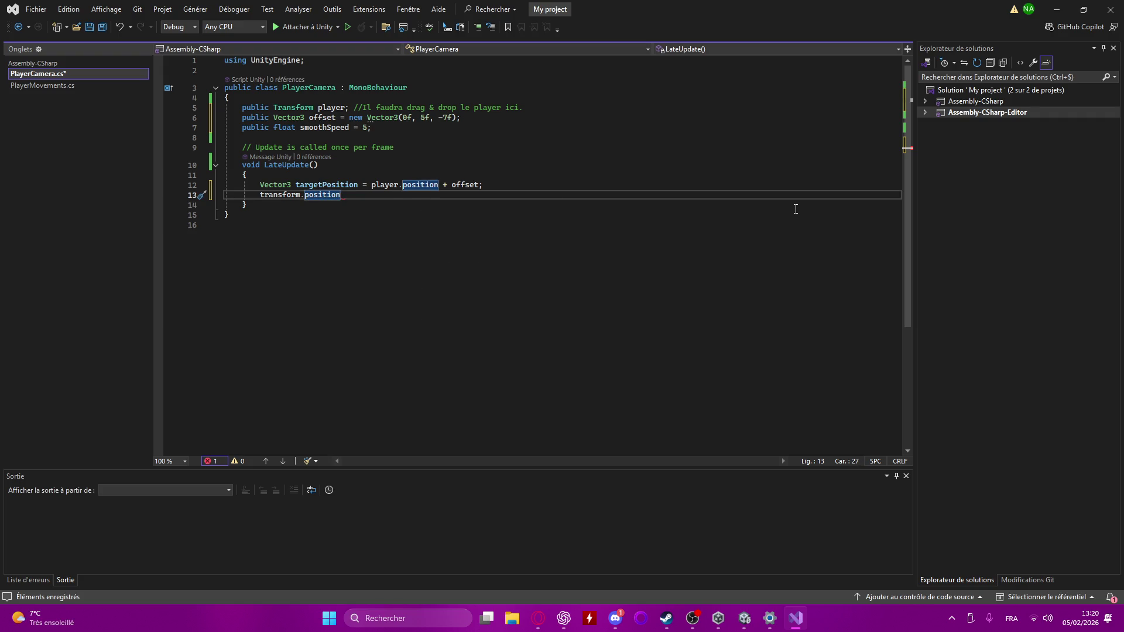
pyautogui.write(' = Vecto')
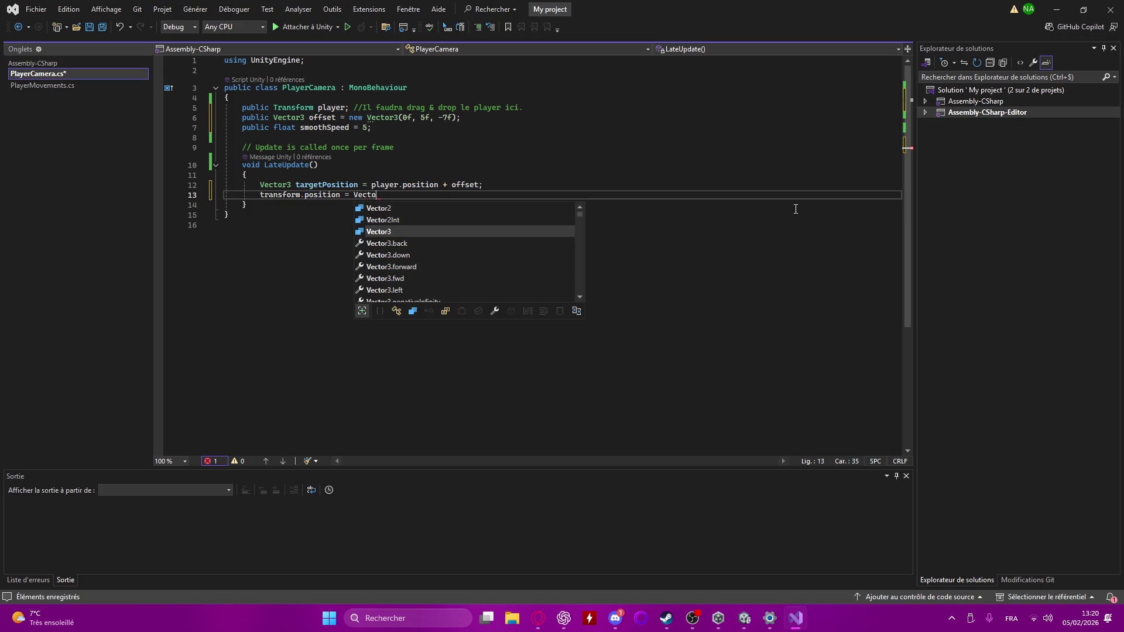
pyautogui.write('r3')
pyautogui.press('BackSpace')
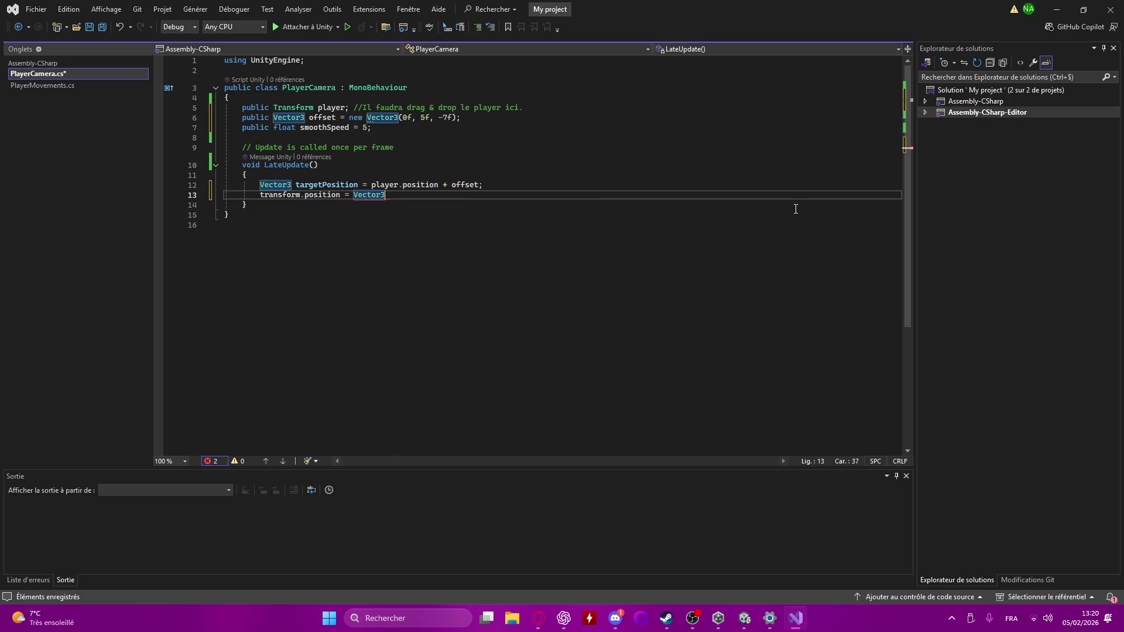
pyautogui.write('.')
pyautogui.write('Ler')
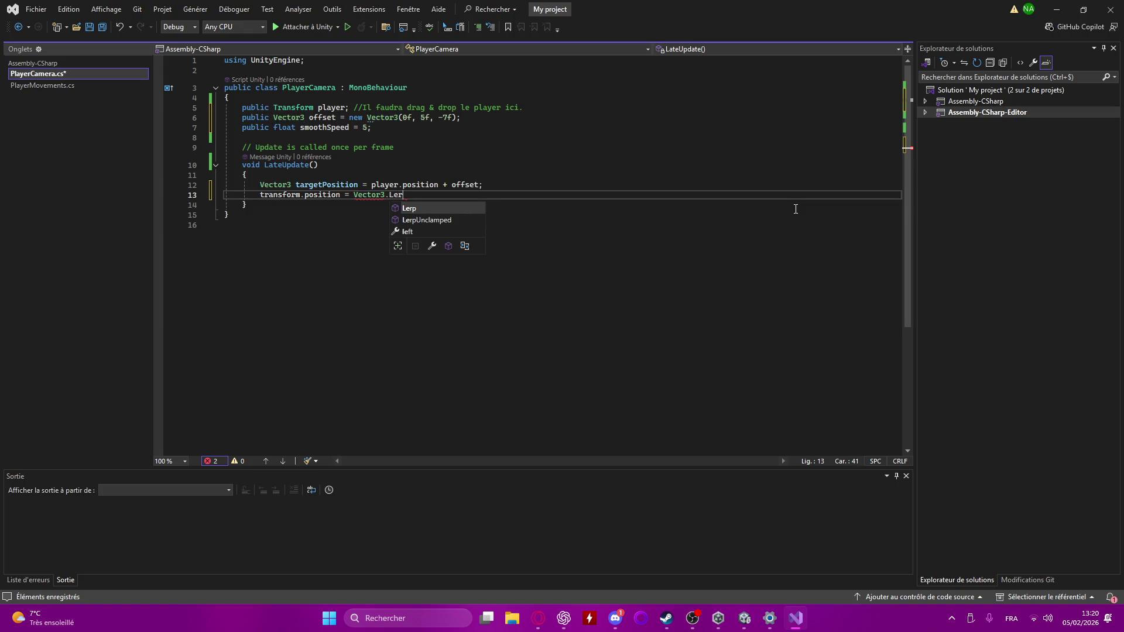
pyautogui.write('p(transform')
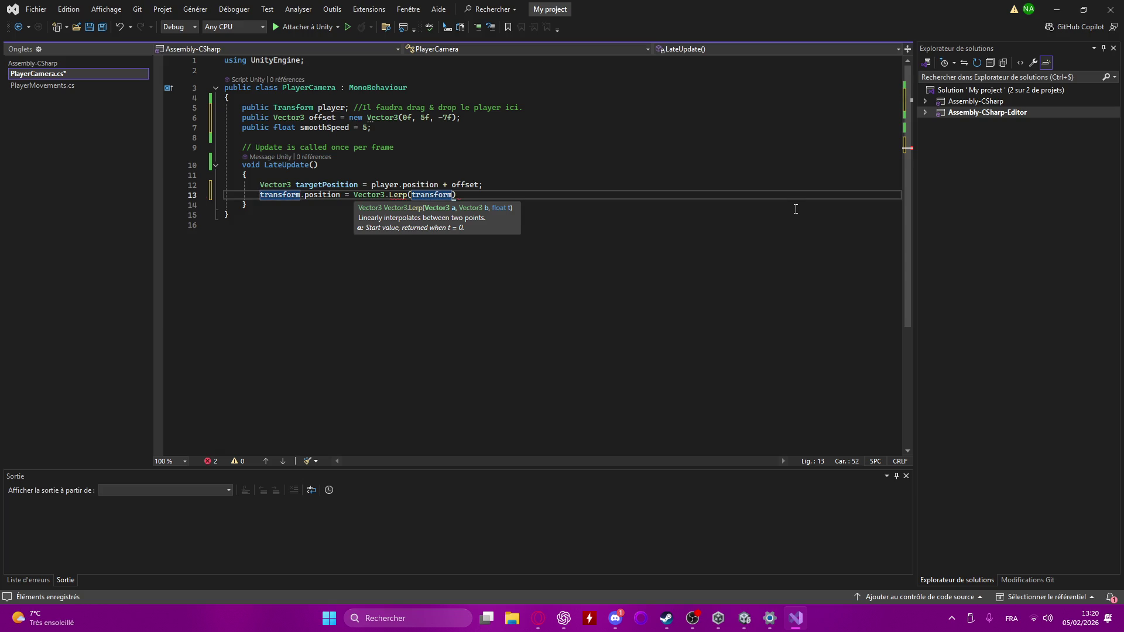
pyautogui.write('.position')
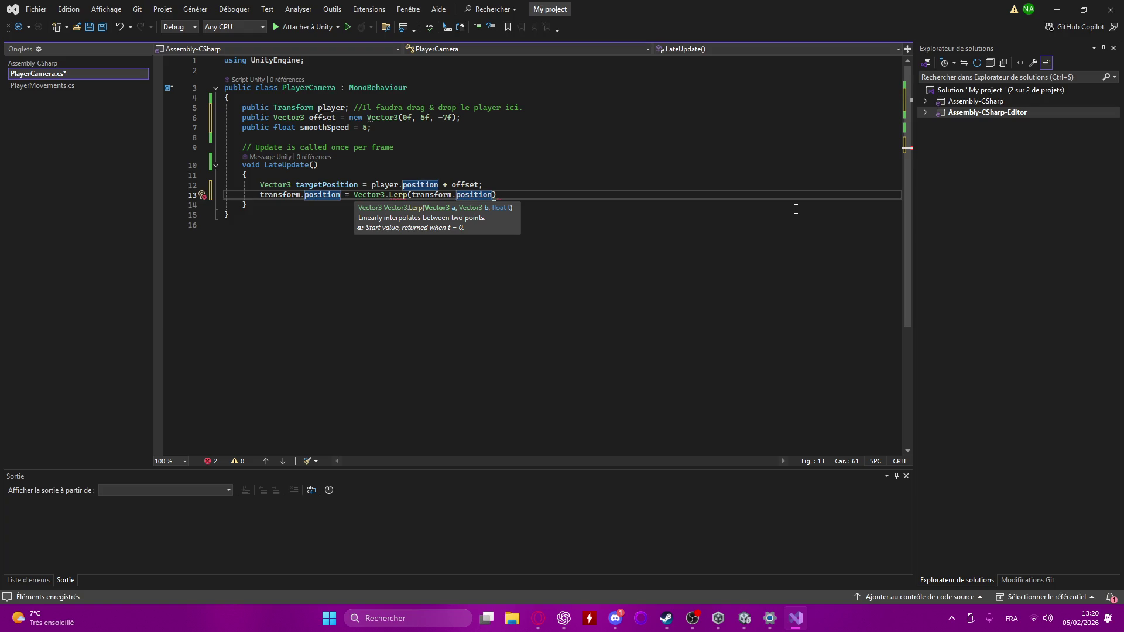
pyautogui.write(',')
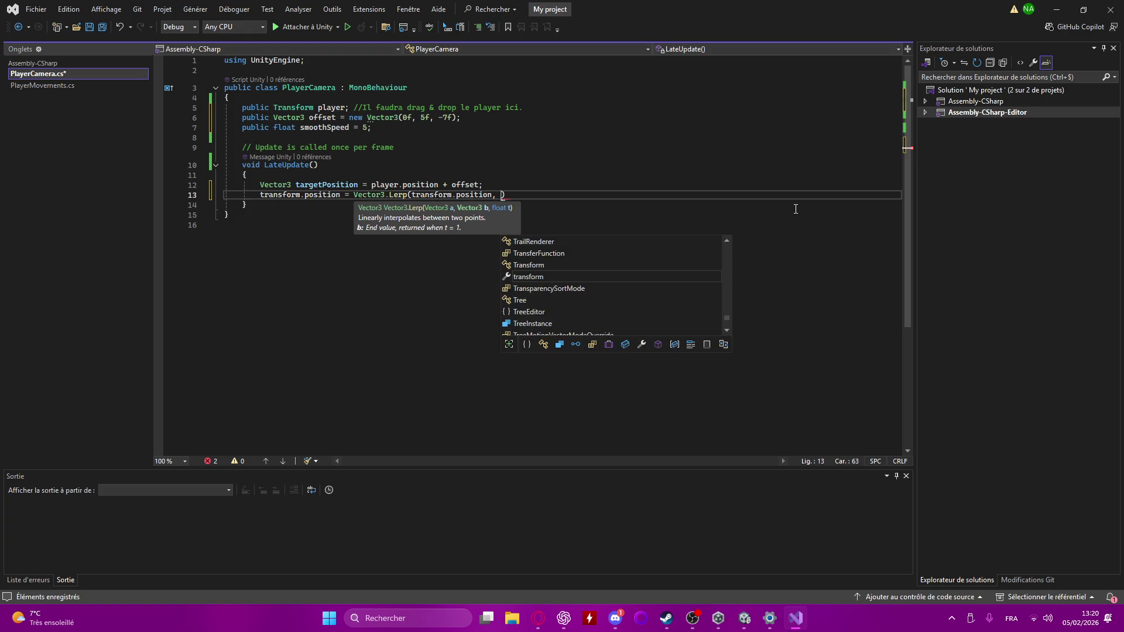
pyautogui.write(' smoothSpeed')
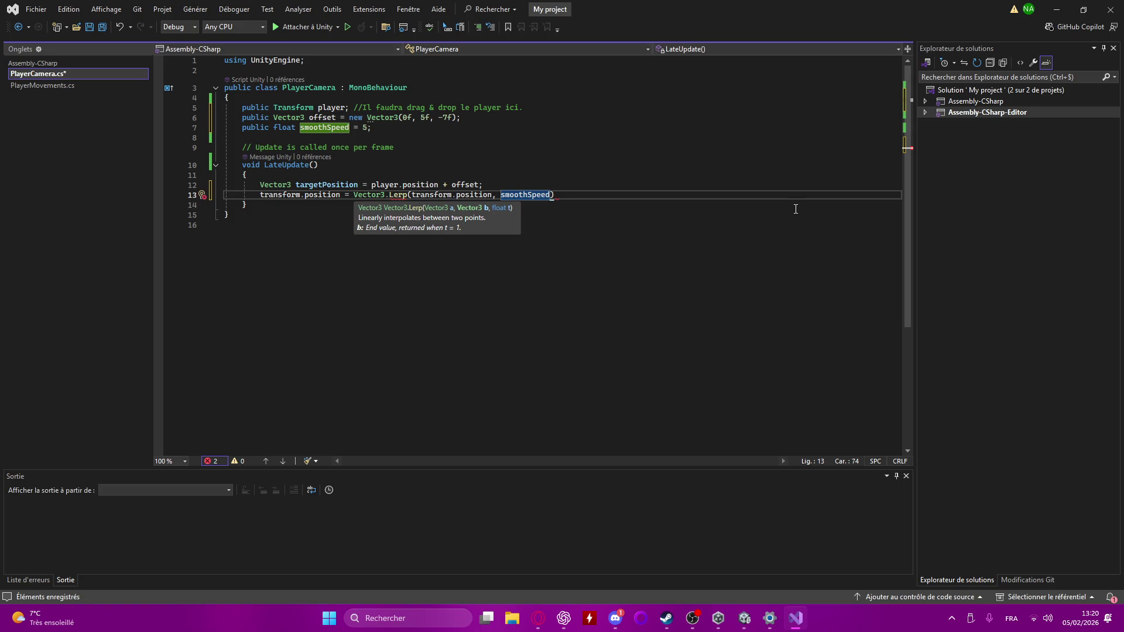
pyautogui.press('BackSpace')
pyautogui.press('BackSpace')
pyautogui.press('BackSpace')
pyautogui.write('tar')
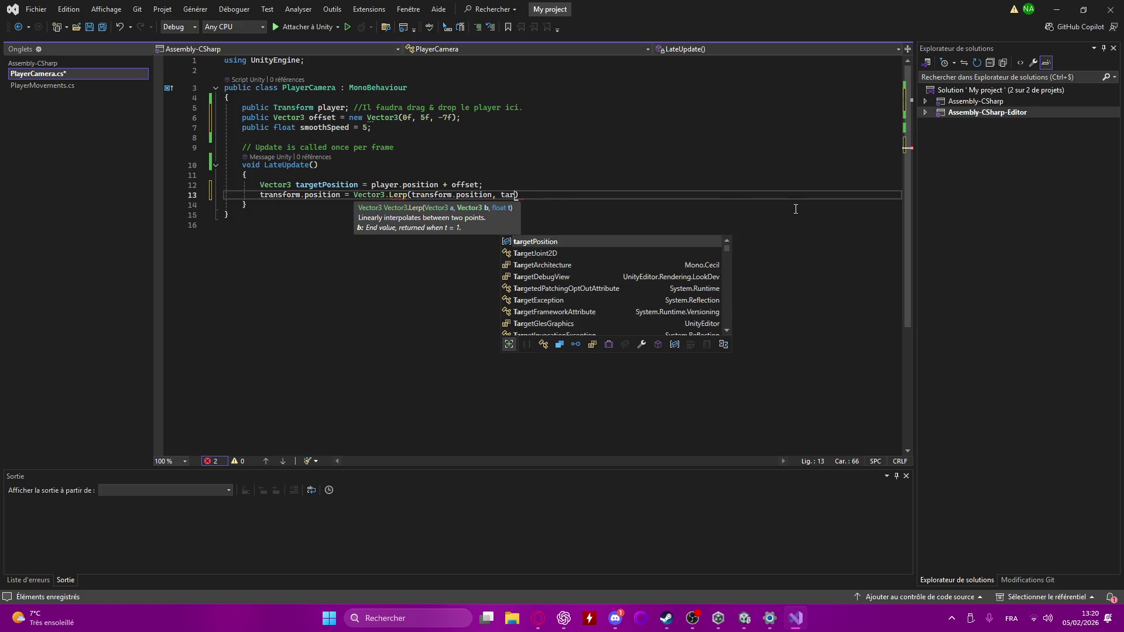
pyautogui.write('g')
pyautogui.press('Tab')
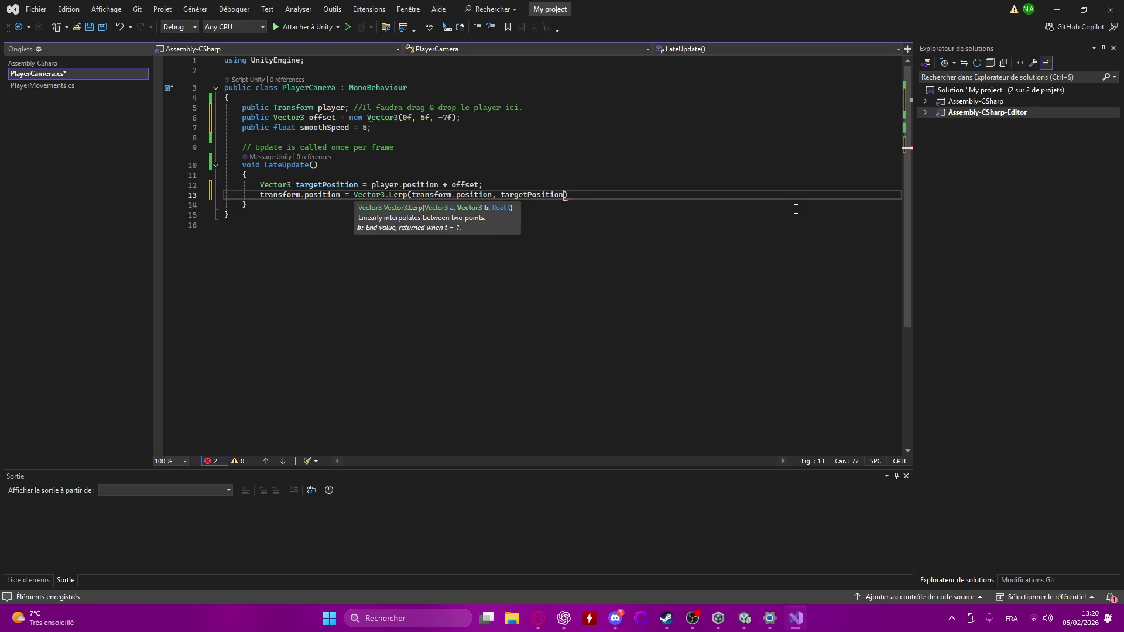
pyautogui.write(', ')
pyautogui.write('smo')
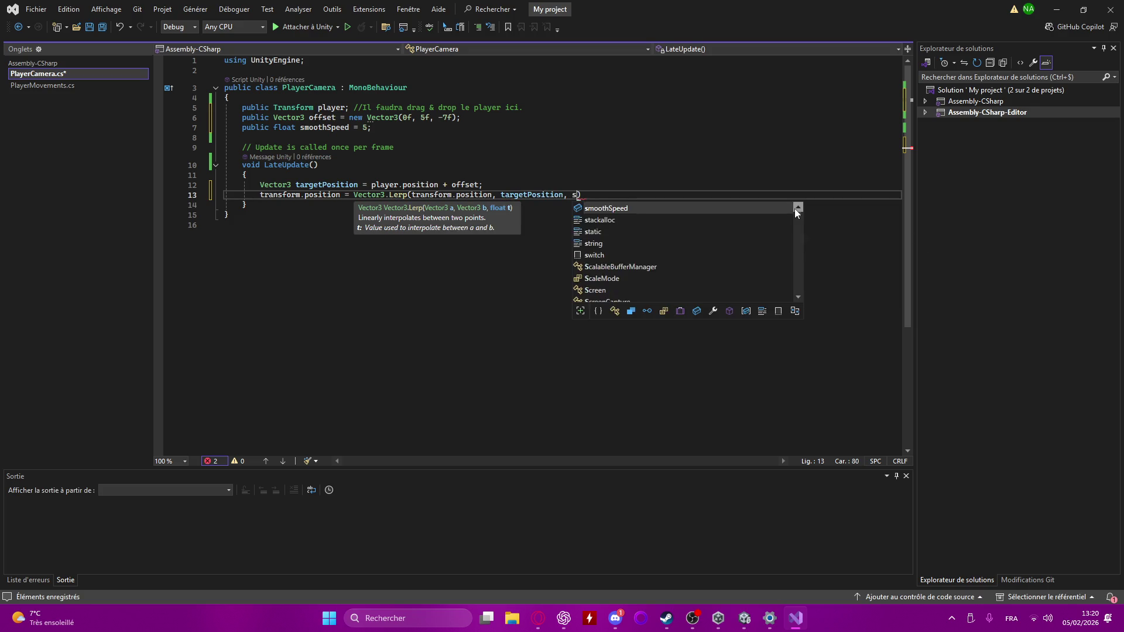
pyautogui.press('Tab')
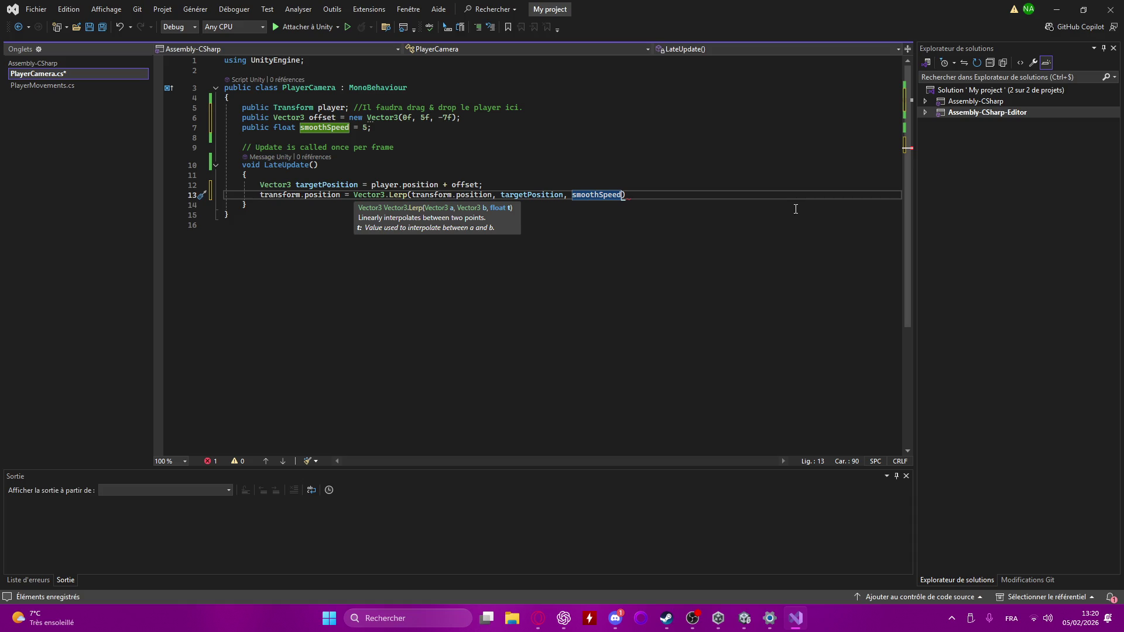
pyautogui.write('* Time')
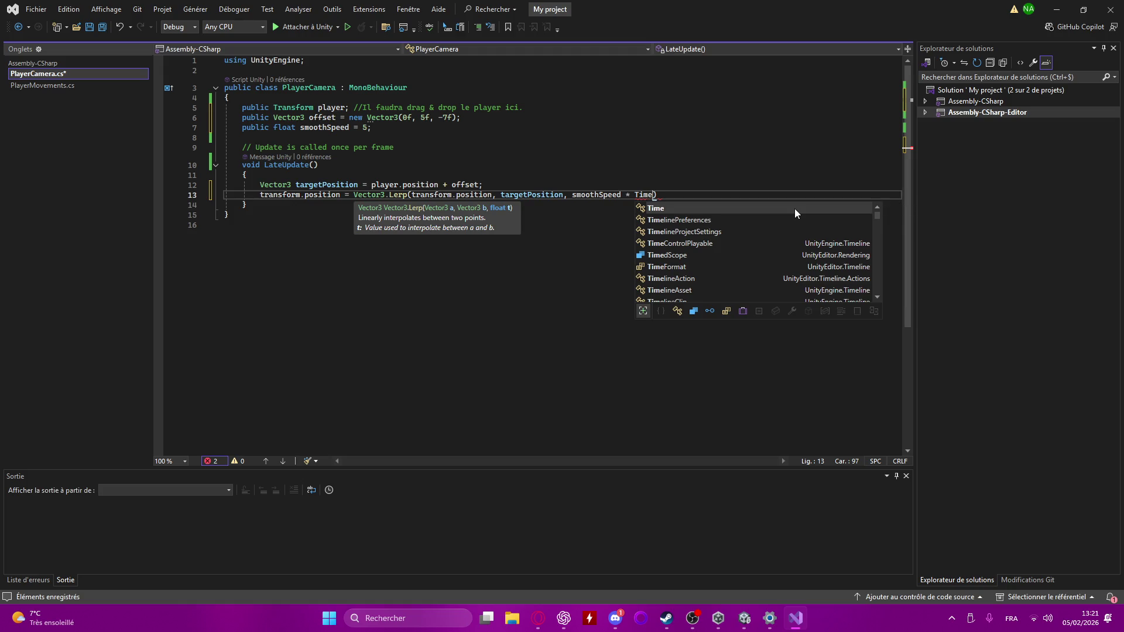
pyautogui.write('.de')
pyautogui.press('Tab')
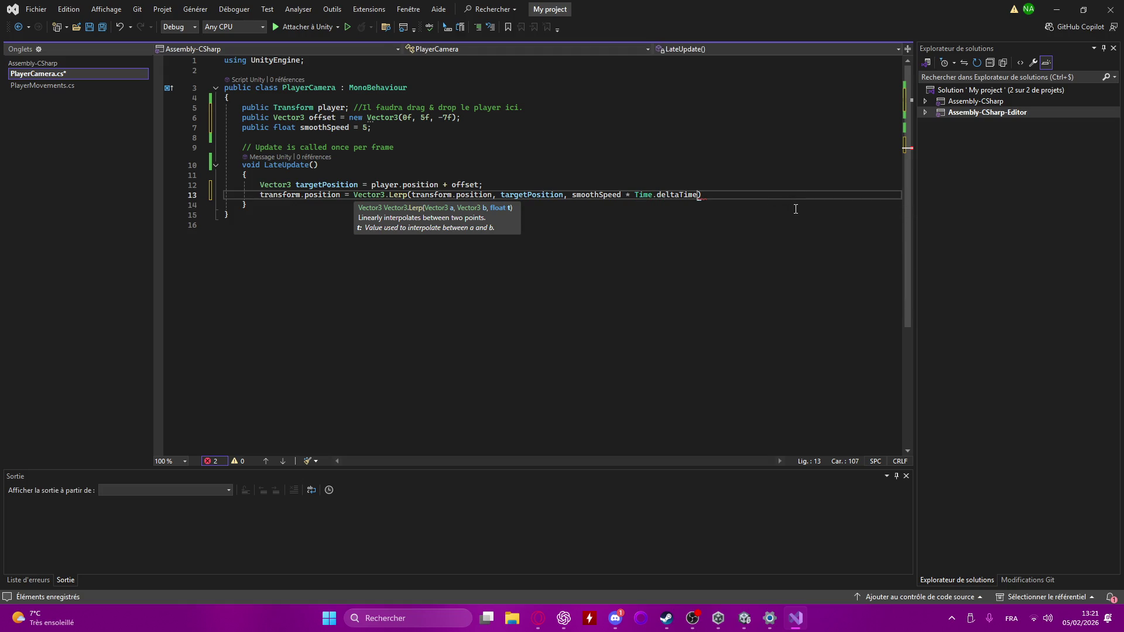
pyautogui.write(')')
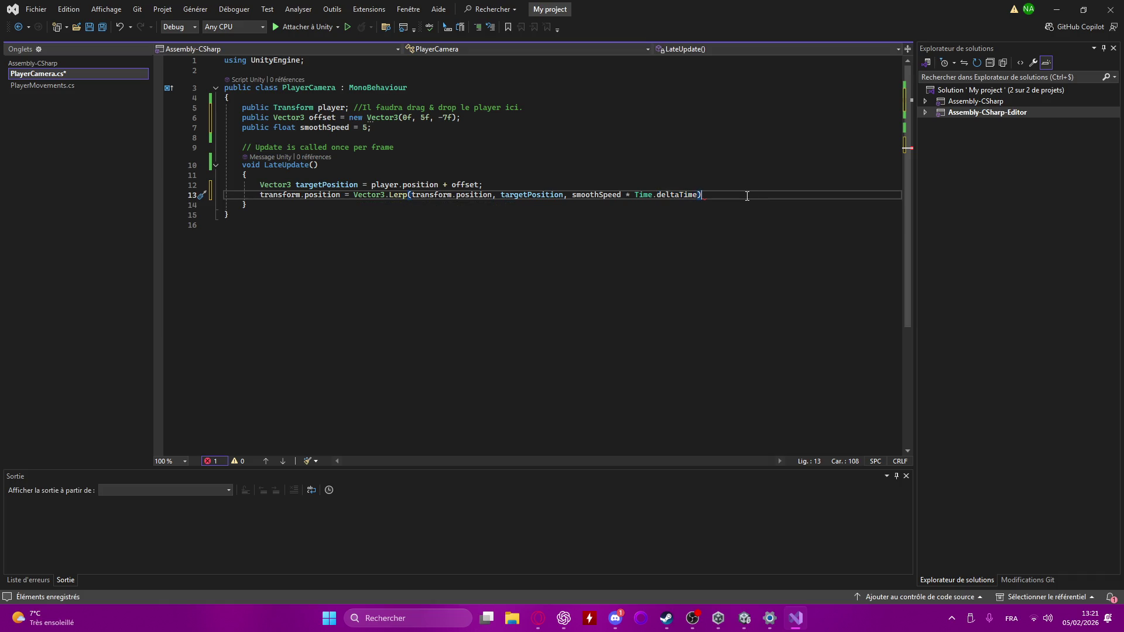
pyautogui.write(';')
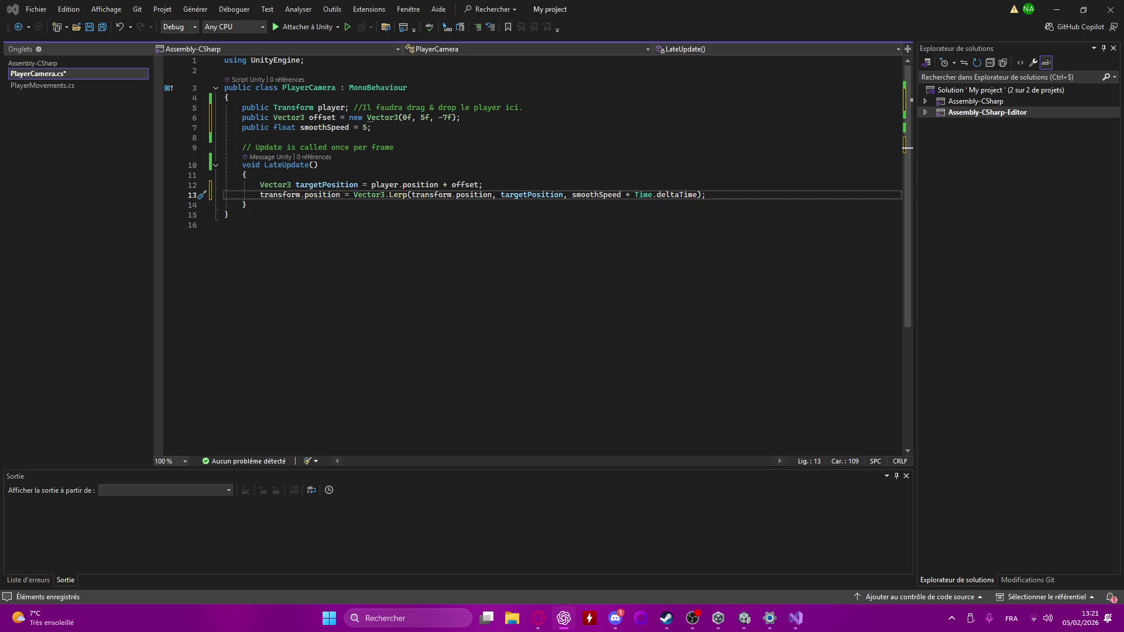
pyautogui.click(731, 197)
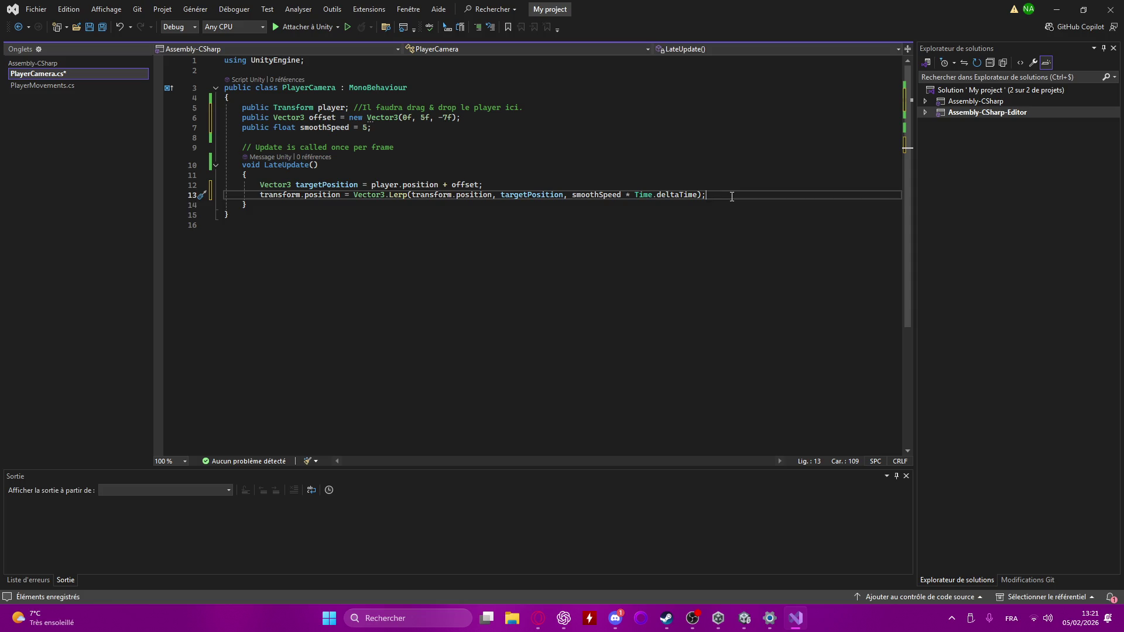
# - Add transform.LookAt(player); on a new line after the Lerp call and save PlayerCamera.cs
pyautogui.press('Return')
pyautogui.write('transform')
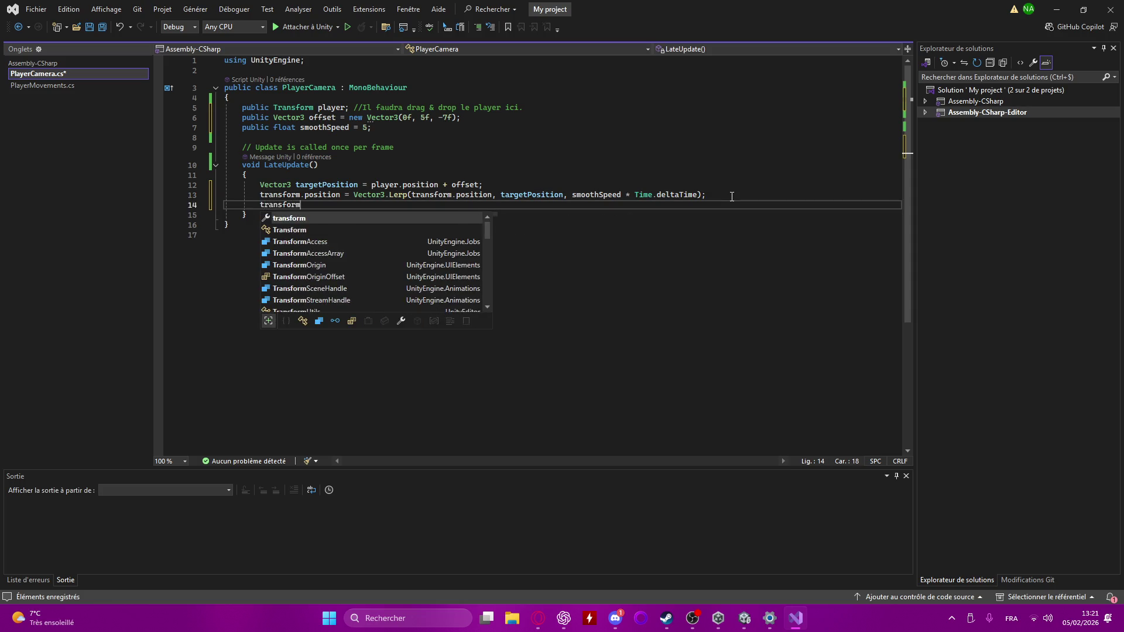
pyautogui.write('.loo')
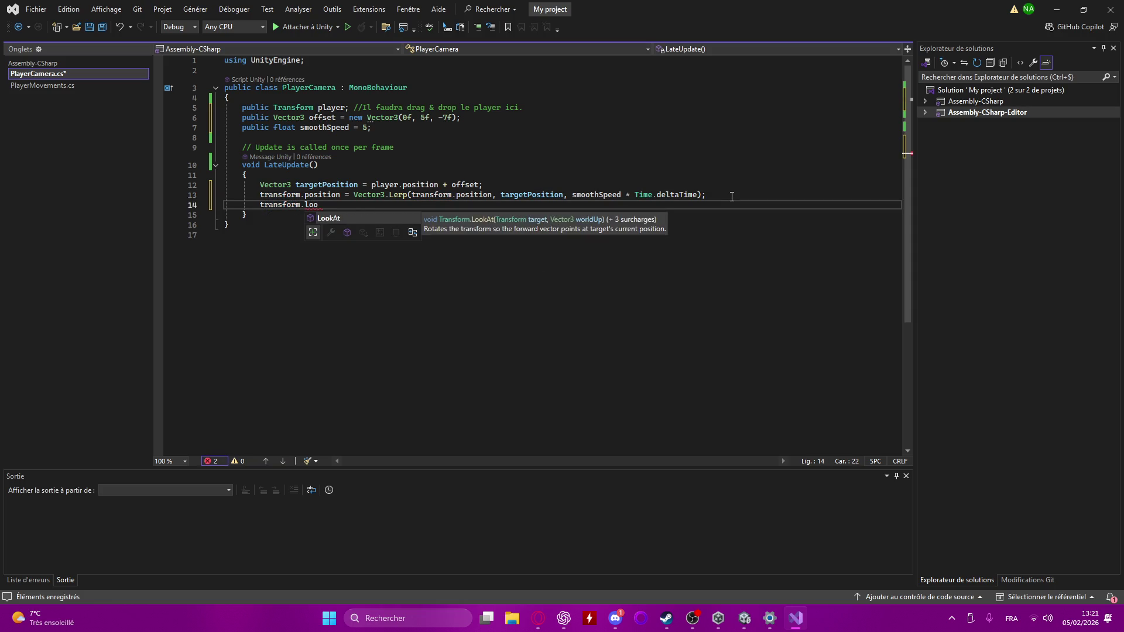
pyautogui.write('(')
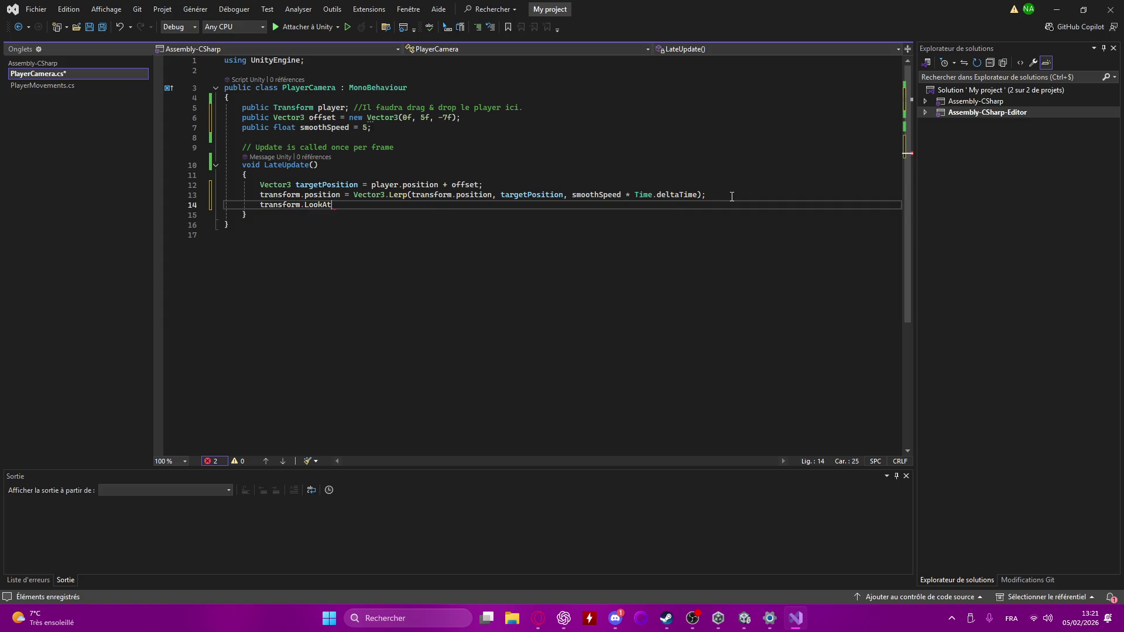
pyautogui.write('pl')
pyautogui.press('Tab')
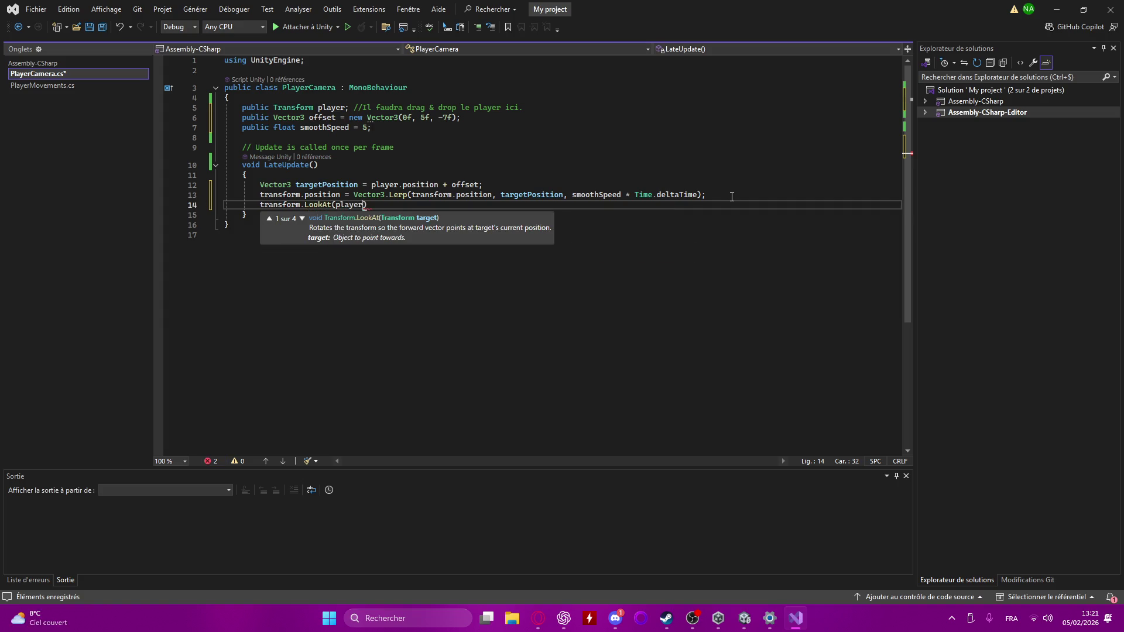
pyautogui.write(');')
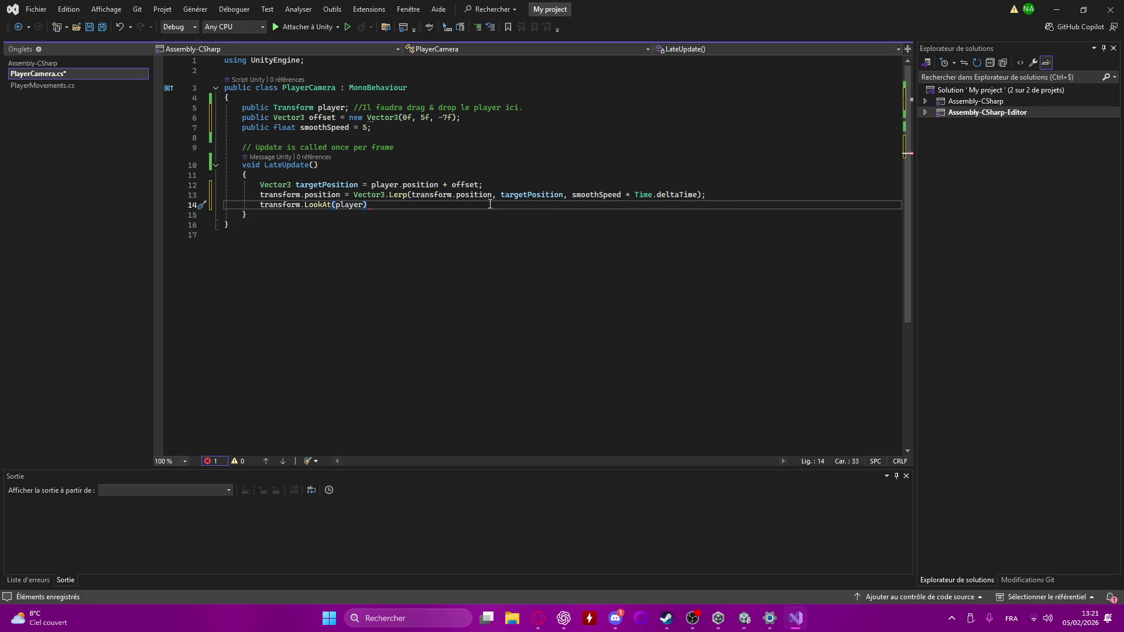
pyautogui.hotkey('ctrl', 's')
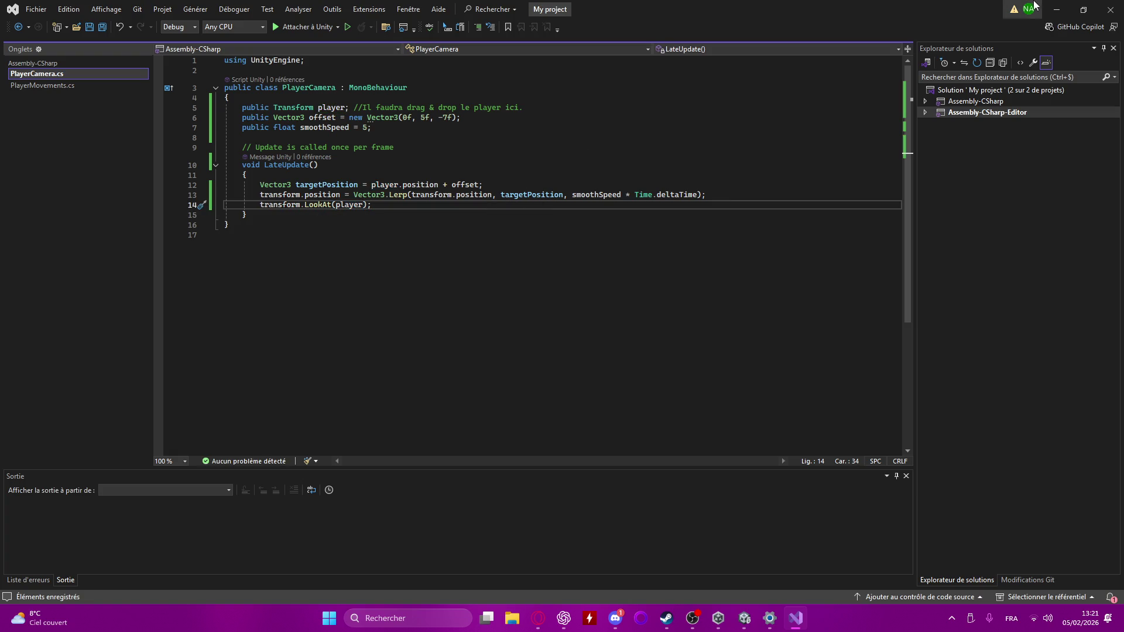
# - Back in Unity, inspect Main Camera and PlayerCamera in the Hierarchy, then enter Play mode
pyautogui.click(1059, 9)
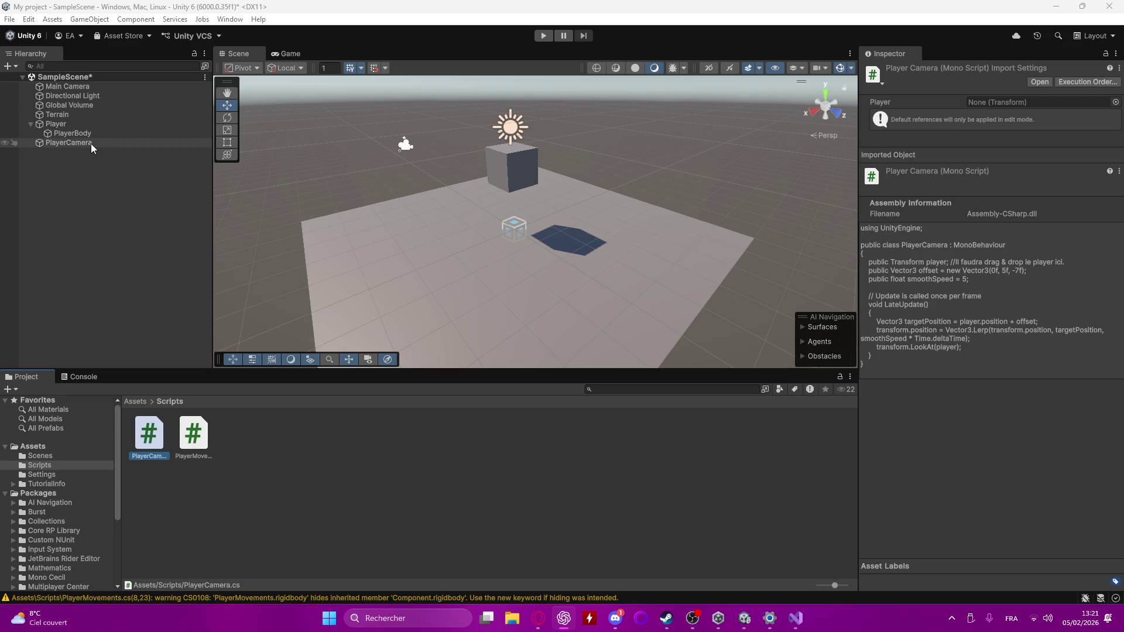
pyautogui.click(94, 86)
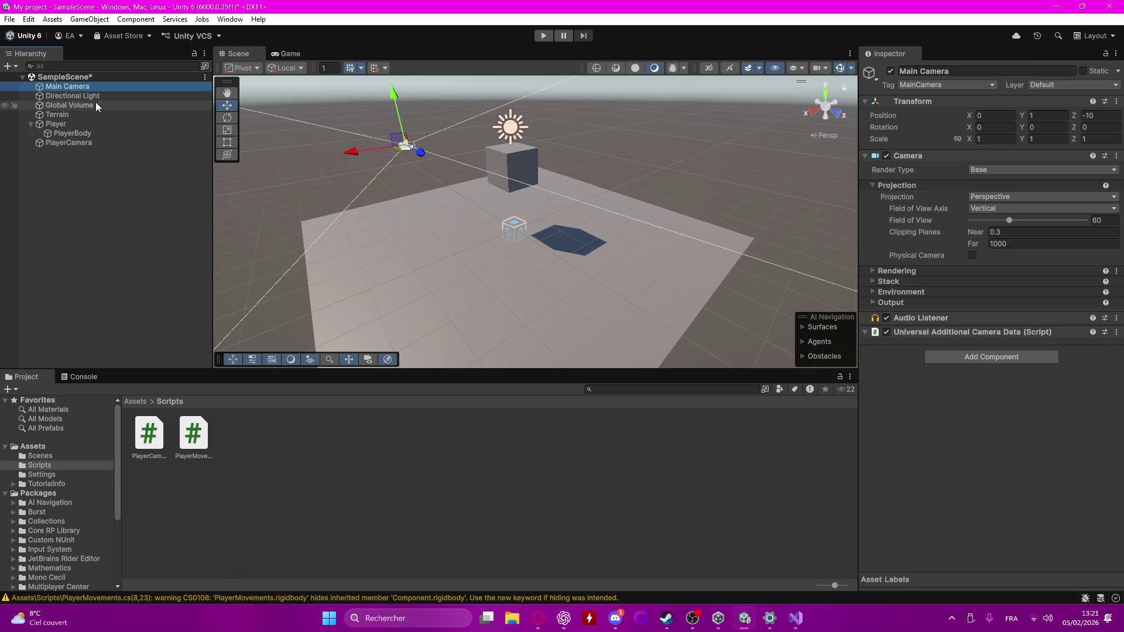
pyautogui.click(68, 142)
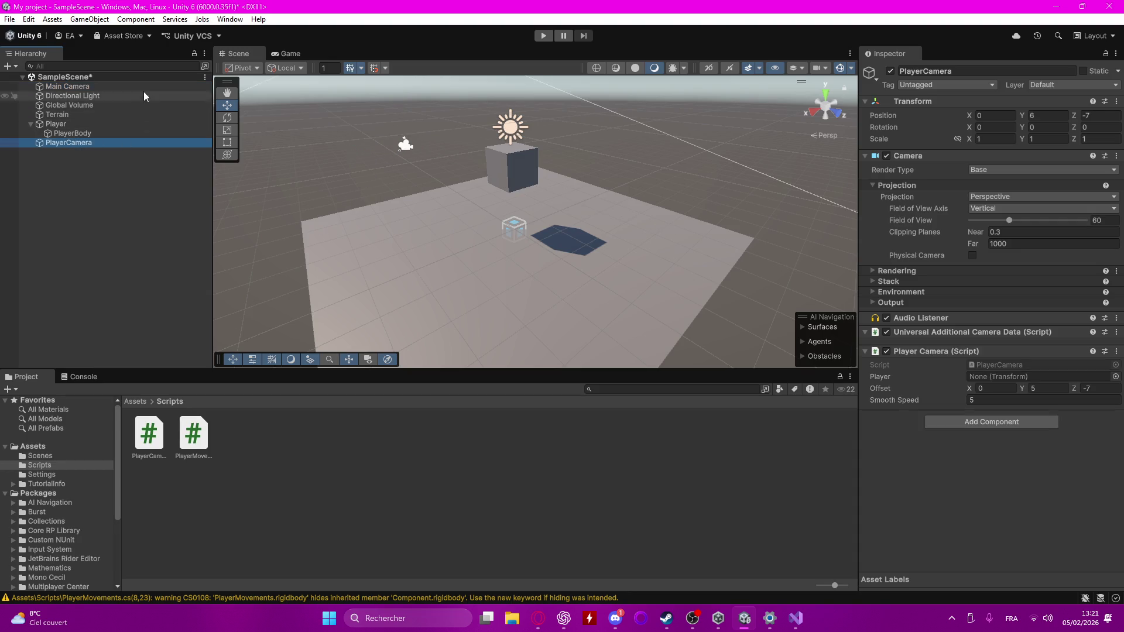
pyautogui.click(543, 33)
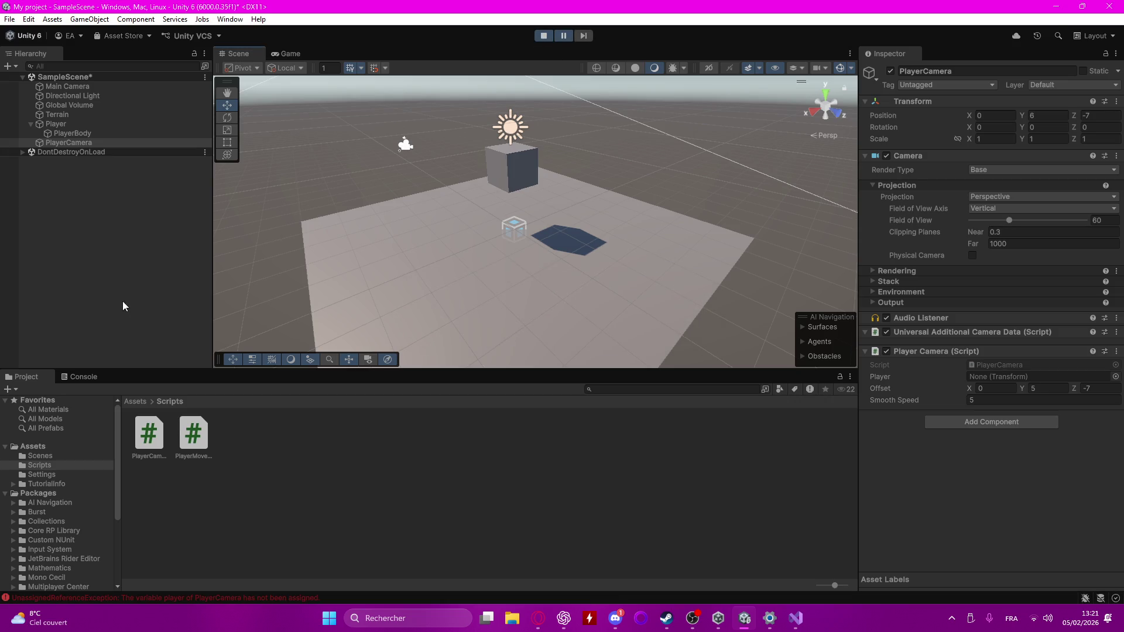
# - Check the Console, stop play, drag Player into PlayerCamera's Player field, and replay
pyautogui.click(93, 381)
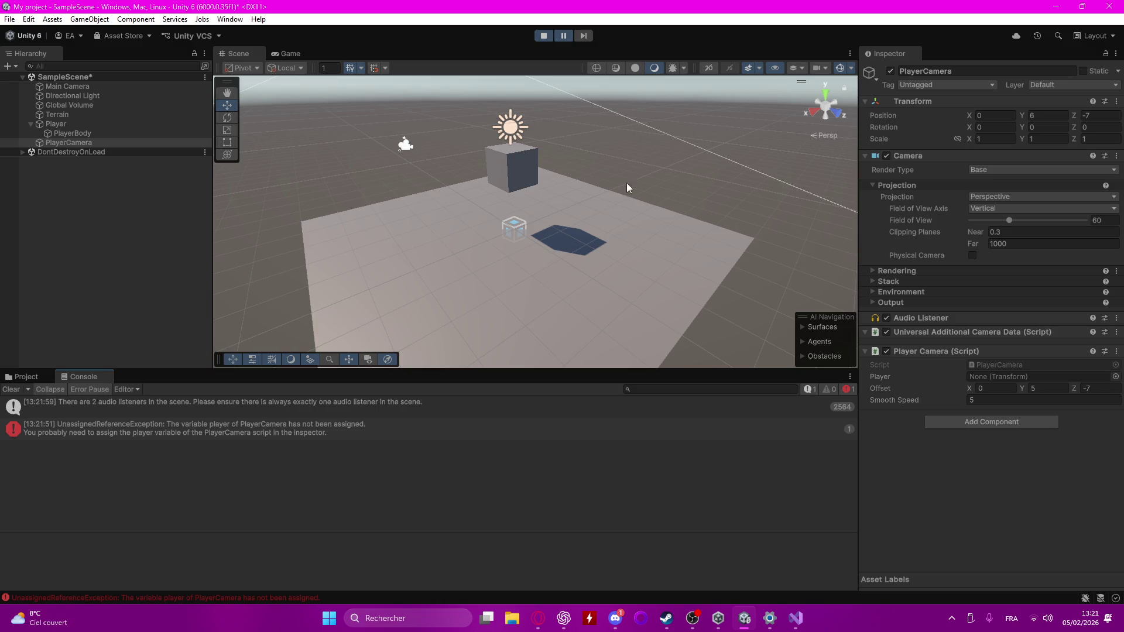
pyautogui.click(544, 36)
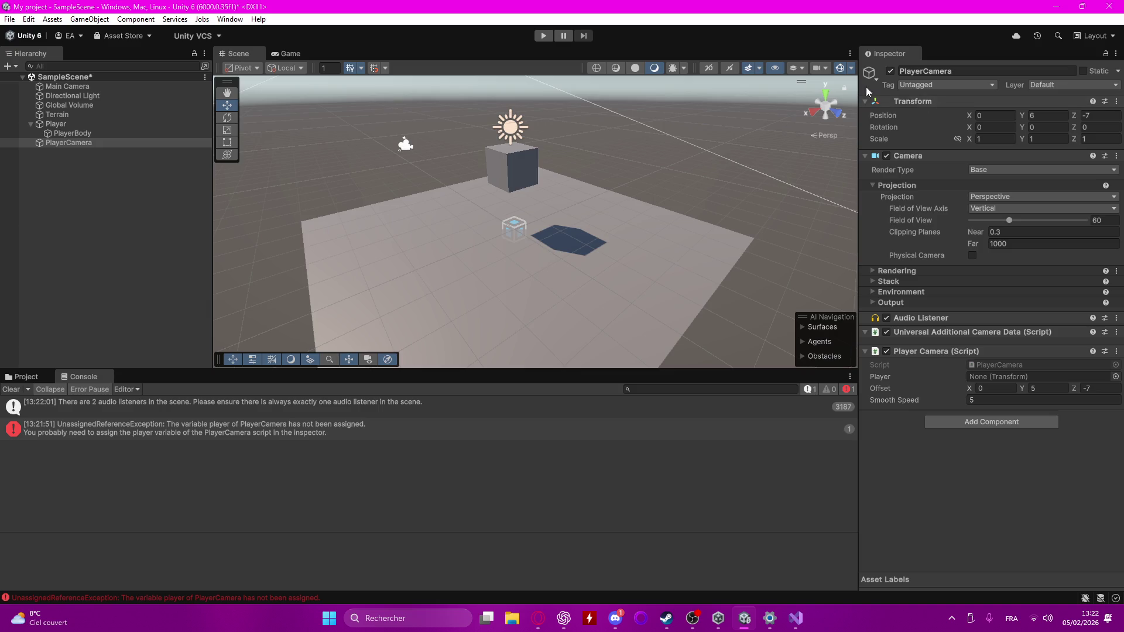
pyautogui.click(81, 145)
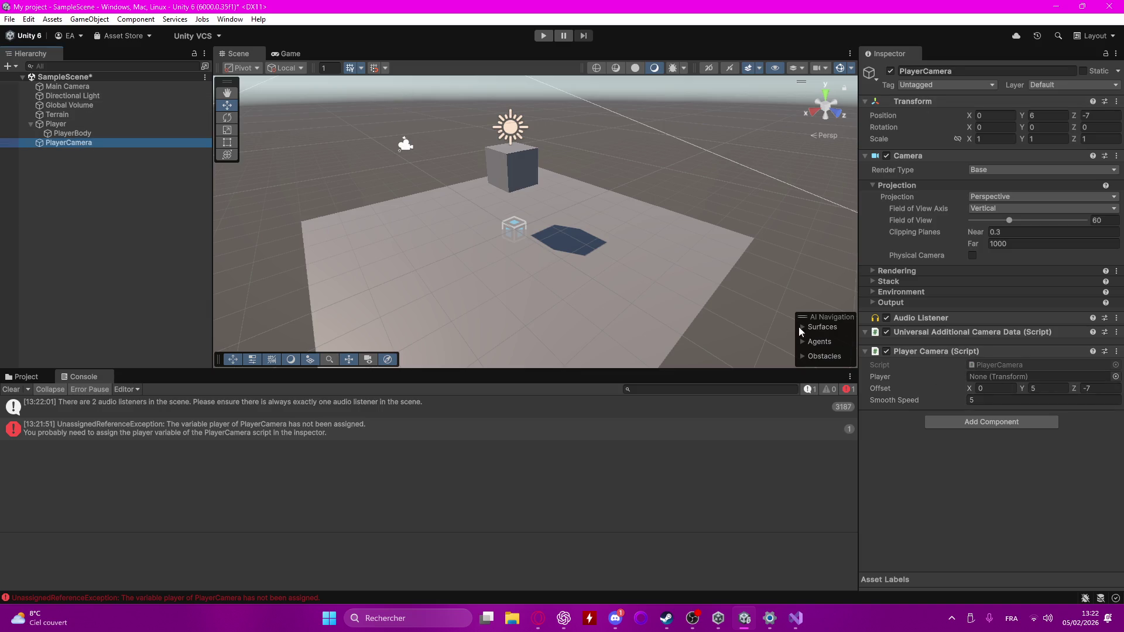
pyautogui.moveTo(65, 124)
pyautogui.mouseDown()
pyautogui.moveTo(510, 203)
pyautogui.moveTo(989, 377)
pyautogui.mouseUp()
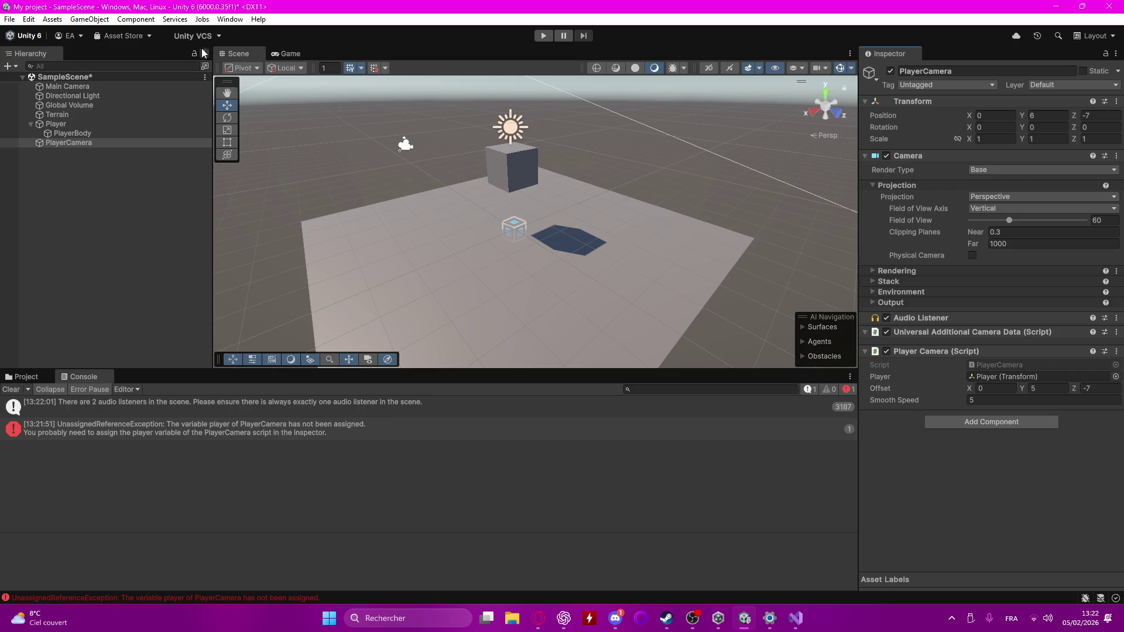
pyautogui.click(544, 36)
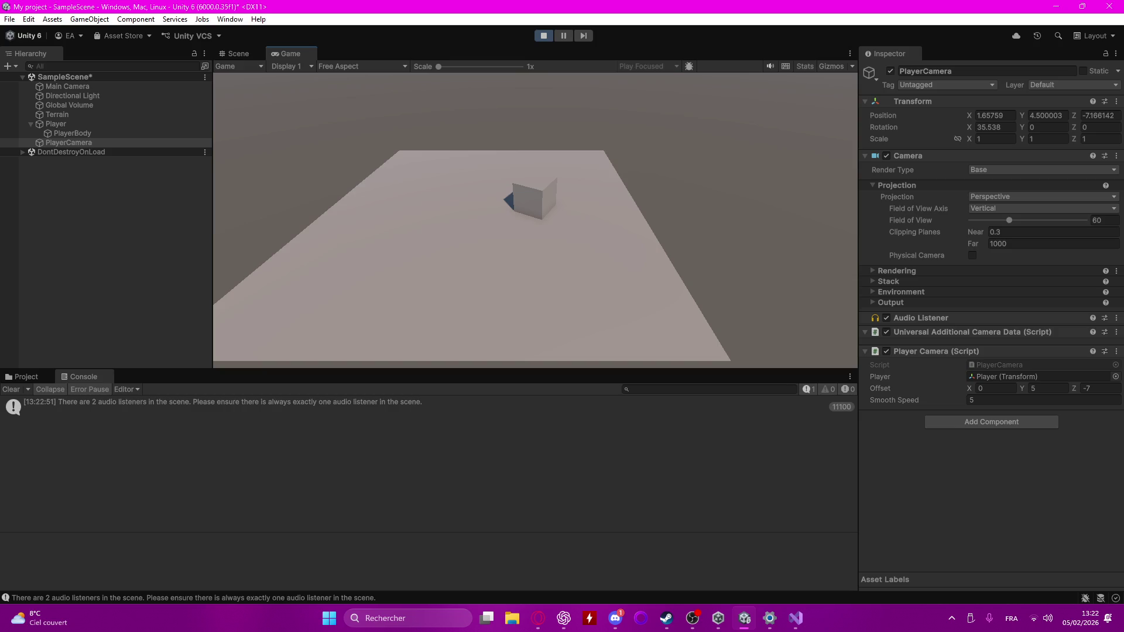
# - Switch from Unity to the Discord app and then to the Opera browser
pyautogui.click(616, 618)
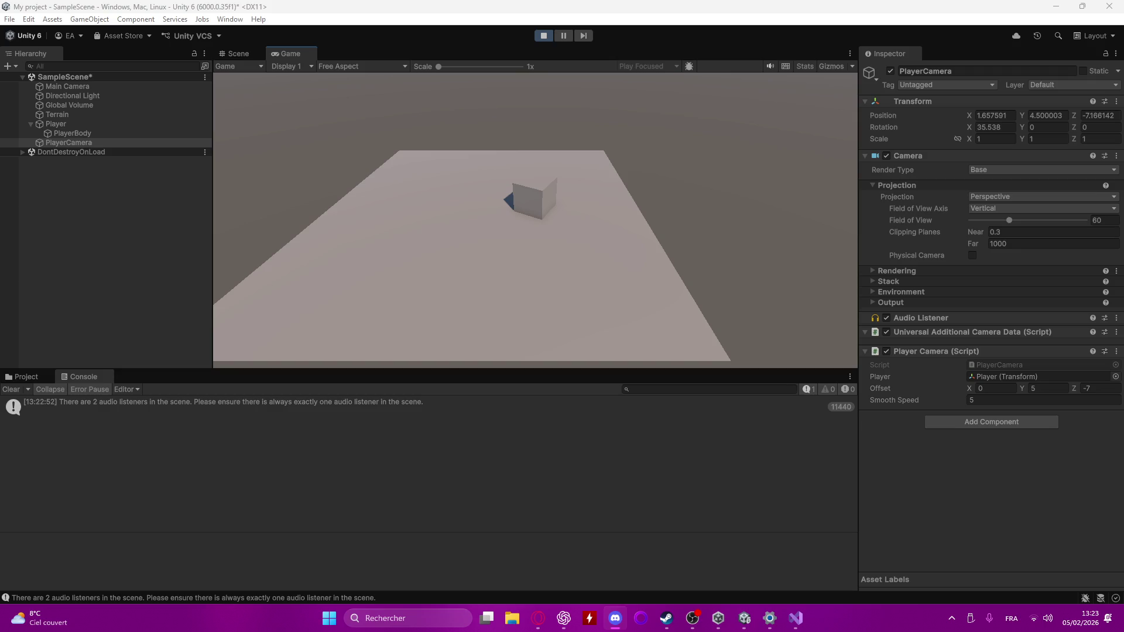
pyautogui.hotkey('alt', 'Tab')
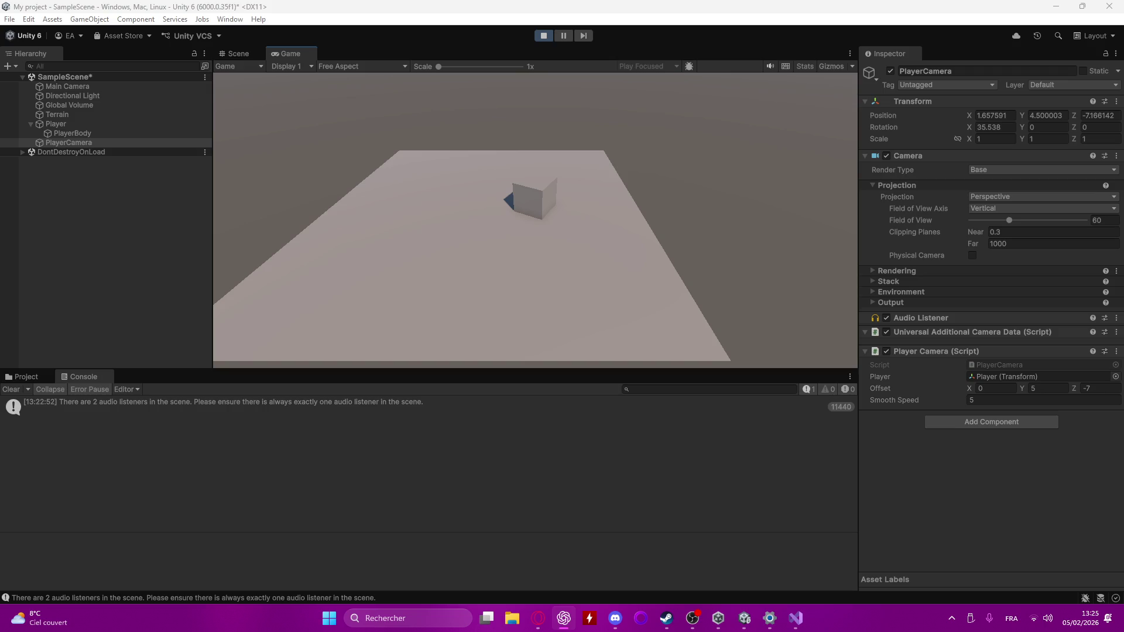
pyautogui.click(794, 618)
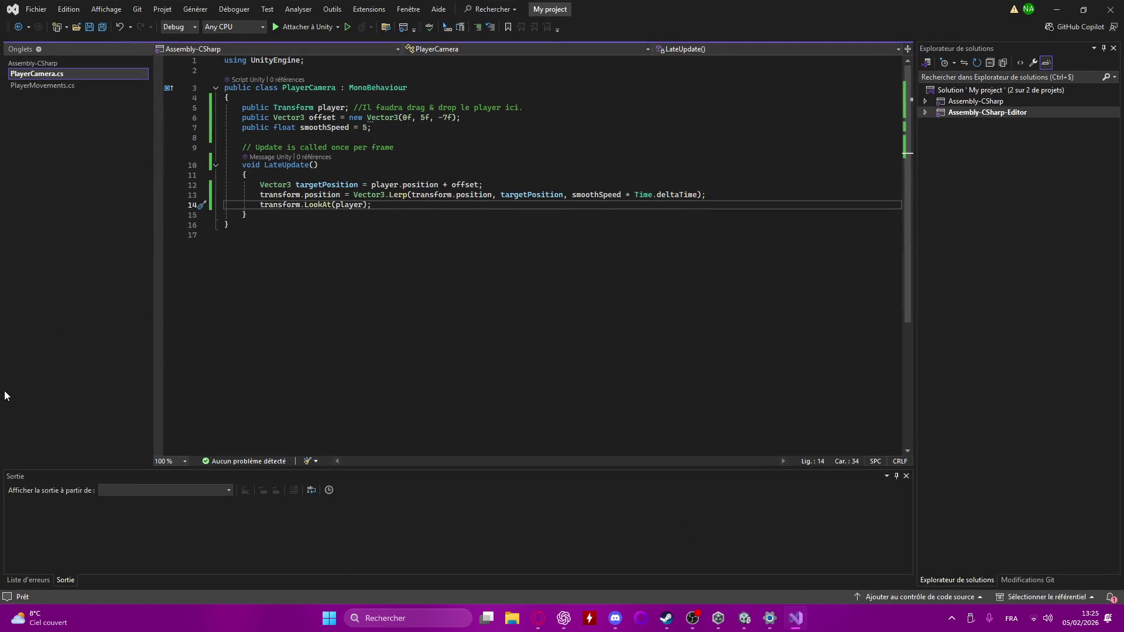
# - Insert two blank lines between the Lerp assignment and transform.LookAt(player) in LateUpdate
pyautogui.click(709, 196)
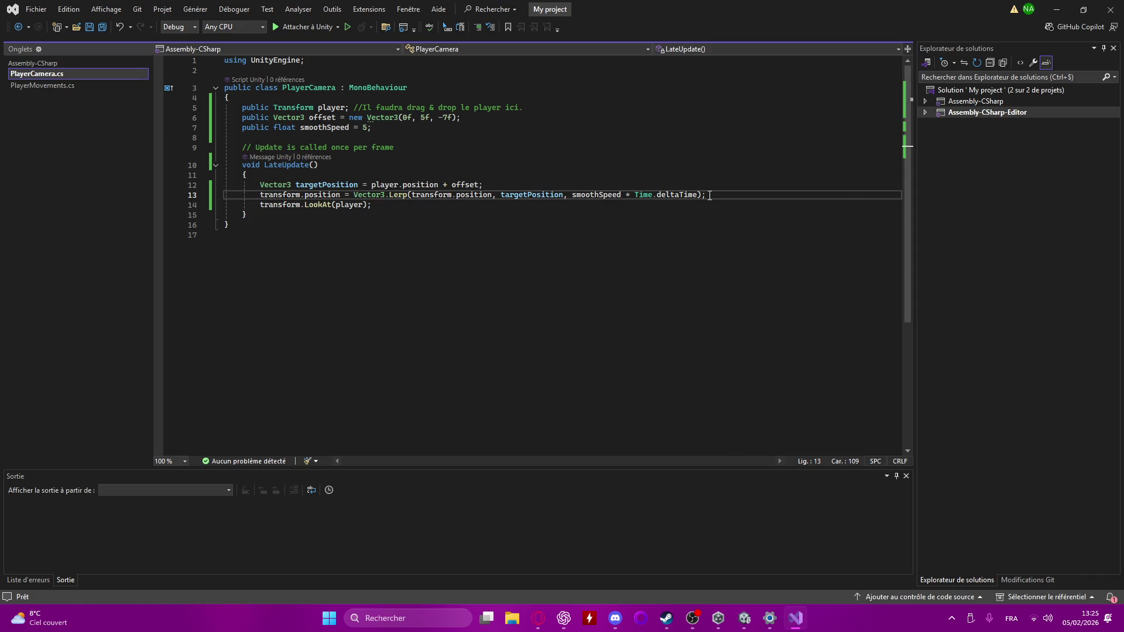
pyautogui.press('Delete')
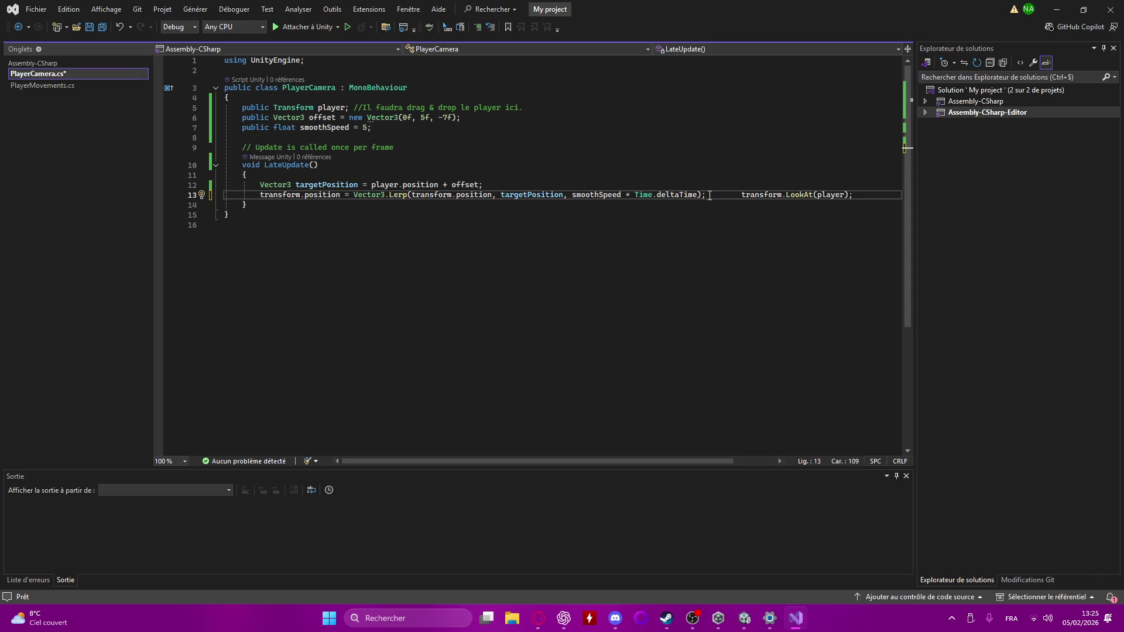
pyautogui.press('Return')
pyautogui.press('Return')
pyautogui.press('Return')
pyautogui.press('Up')
pyautogui.press('Up')
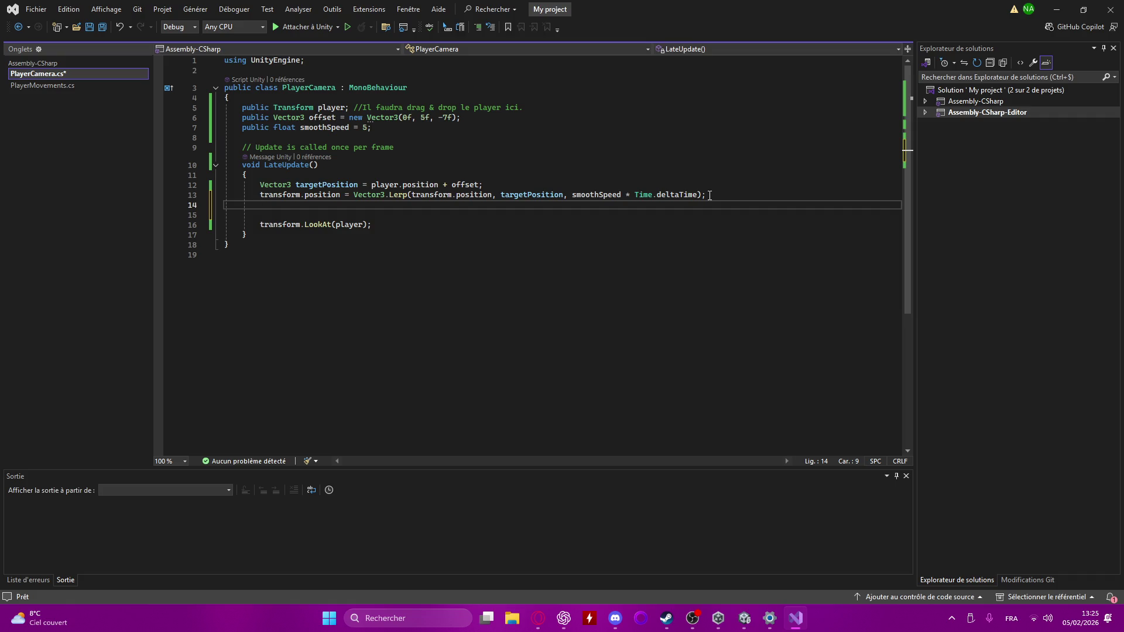
pyautogui.click(319, 177)
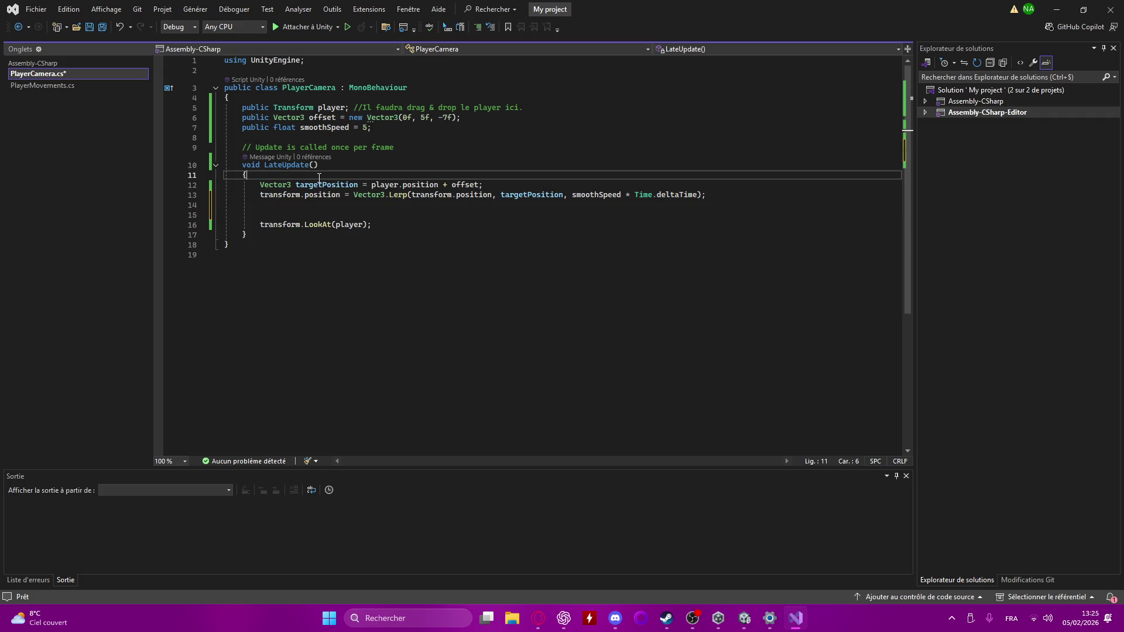
# - Open LateUpdate with an if (Input.GetMouseButton(1)) block and its braces
pyautogui.press('Return')
pyautogui.press('Return')
pyautogui.press('Up')
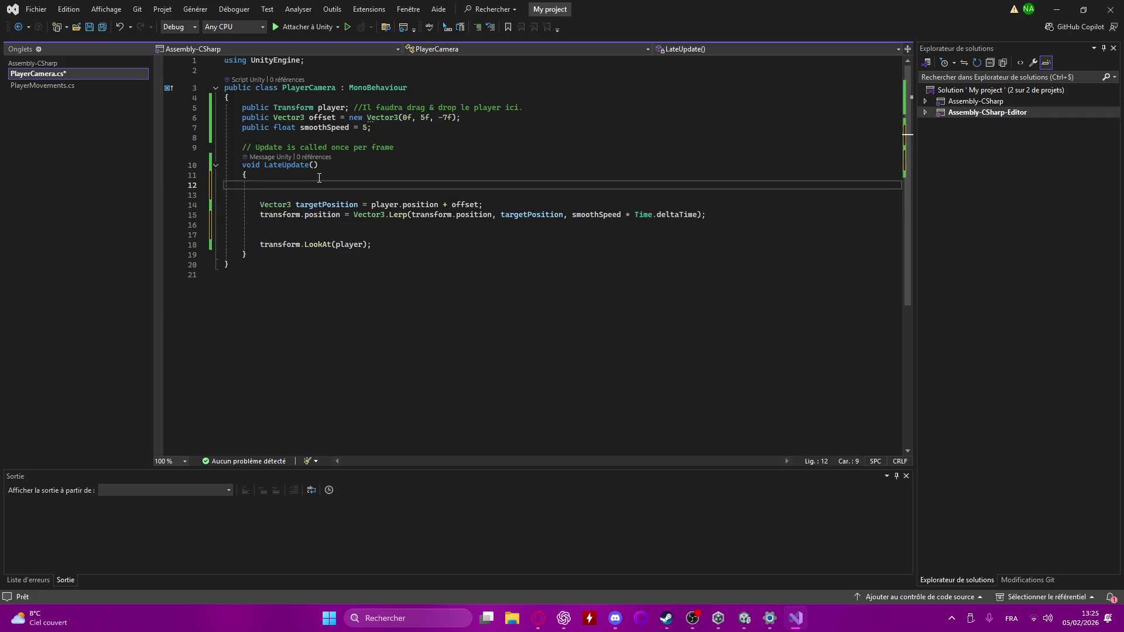
pyautogui.write('if')
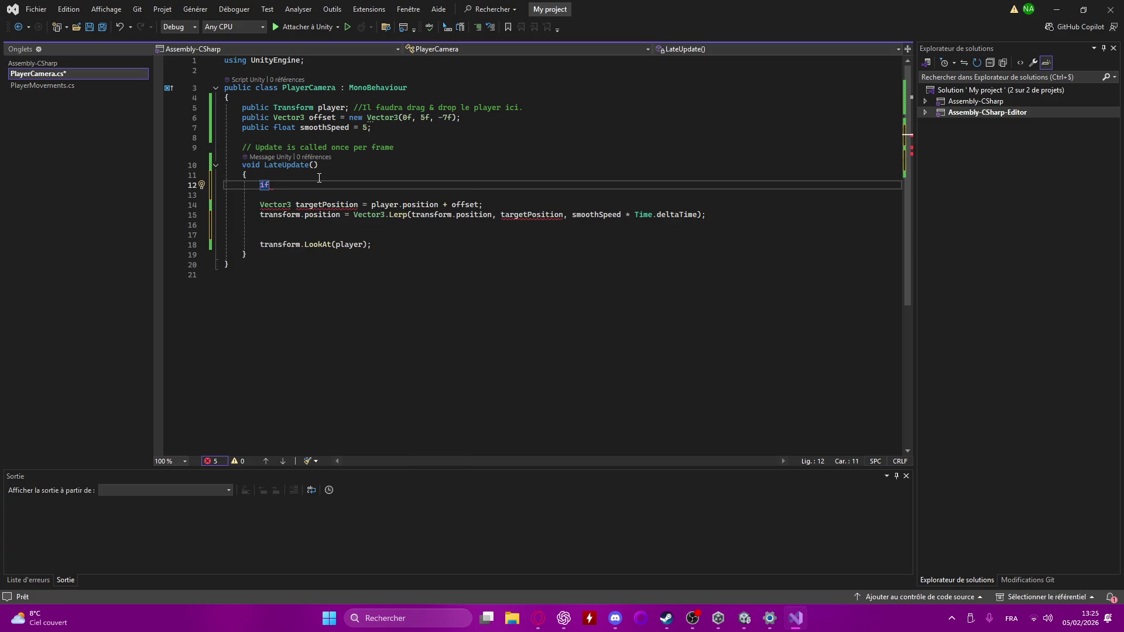
pyautogui.write('(')
pyautogui.write('Inp')
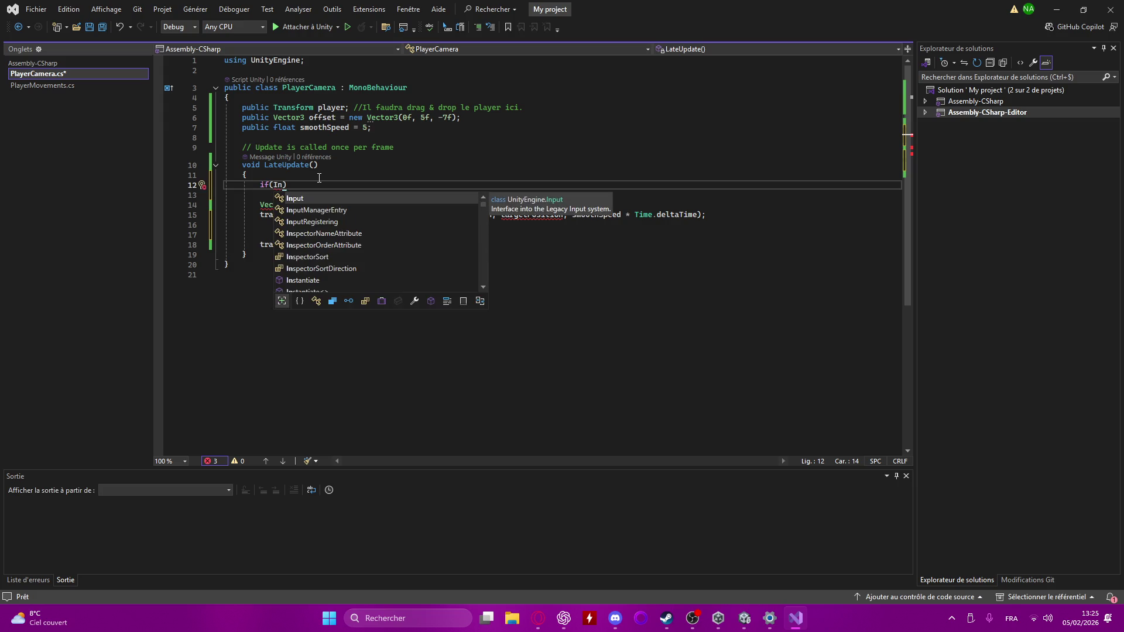
pyautogui.write('ut.')
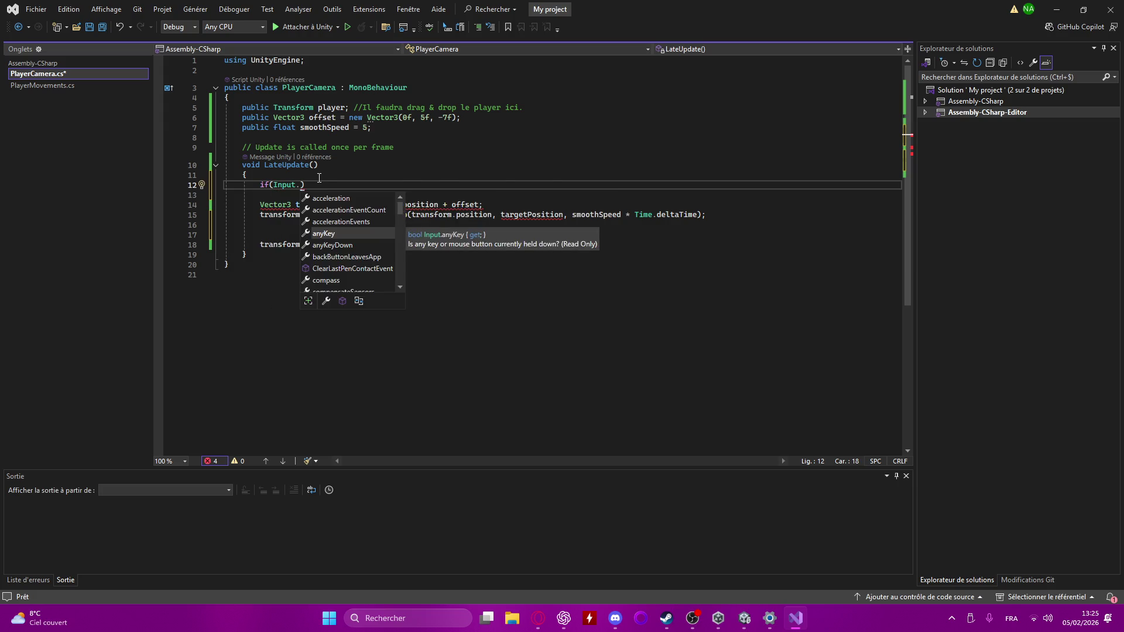
pyautogui.write('getMou')
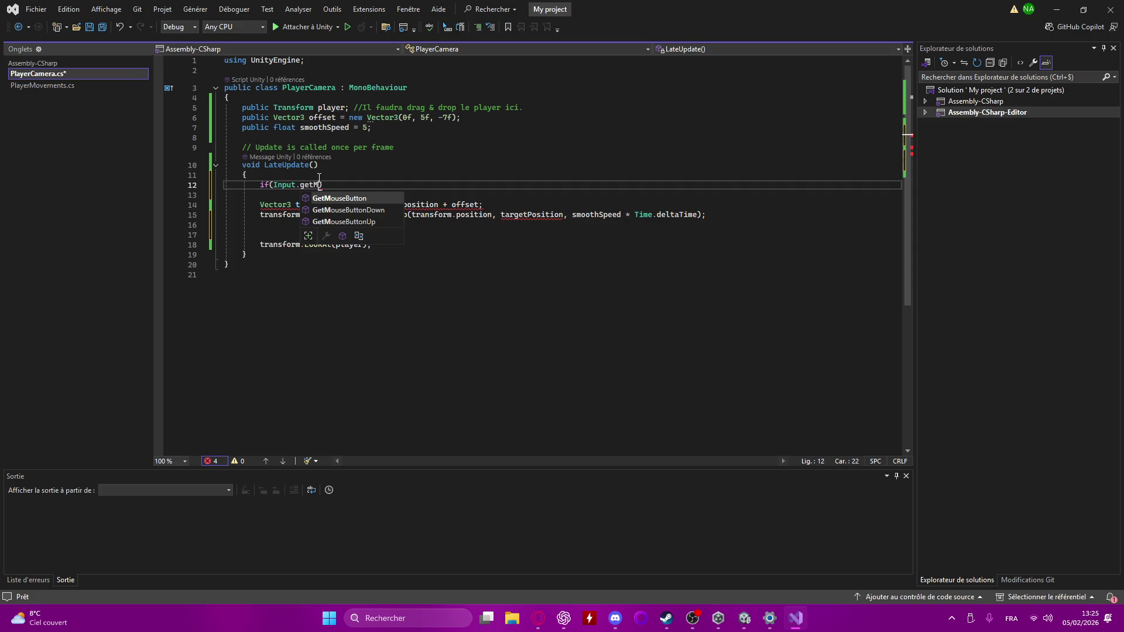
pyautogui.press('Tab')
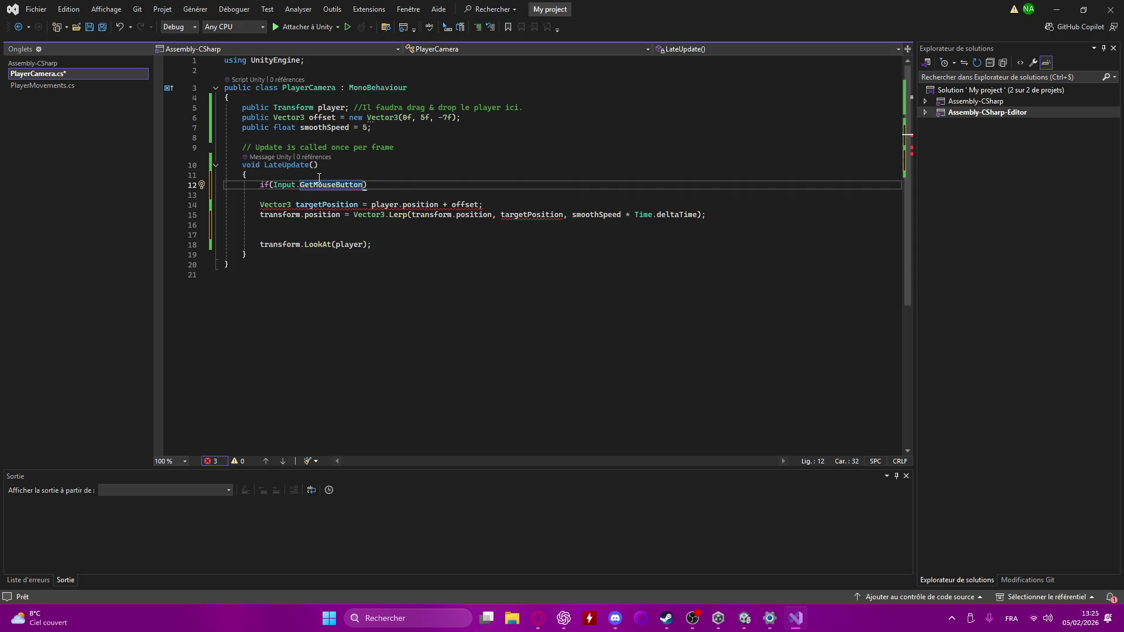
pyautogui.write('(')
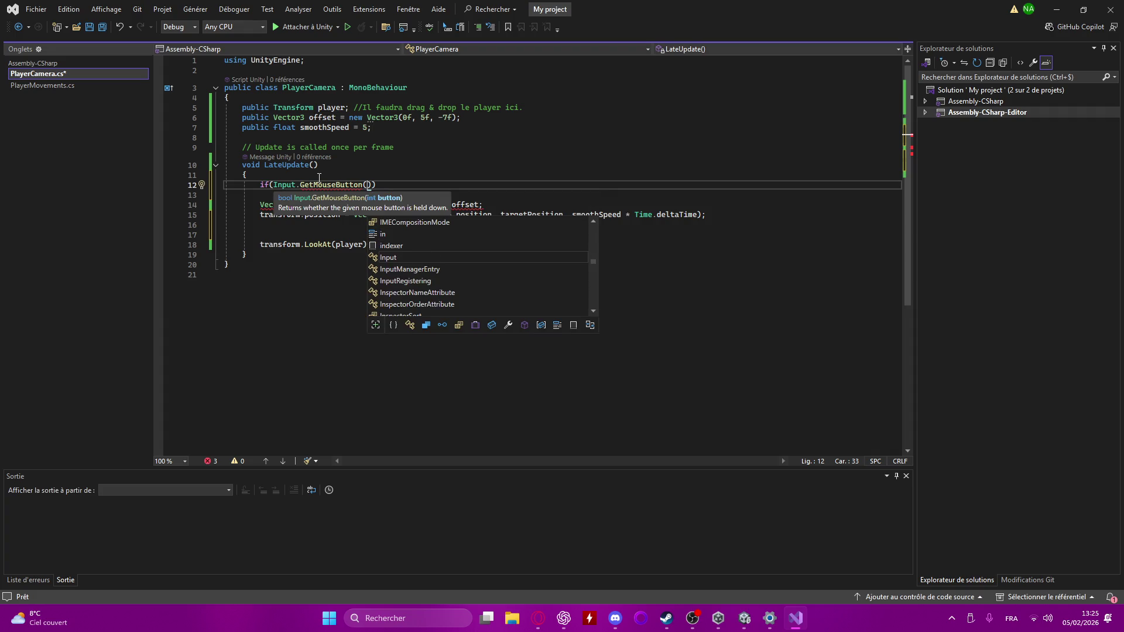
pyautogui.write('1')
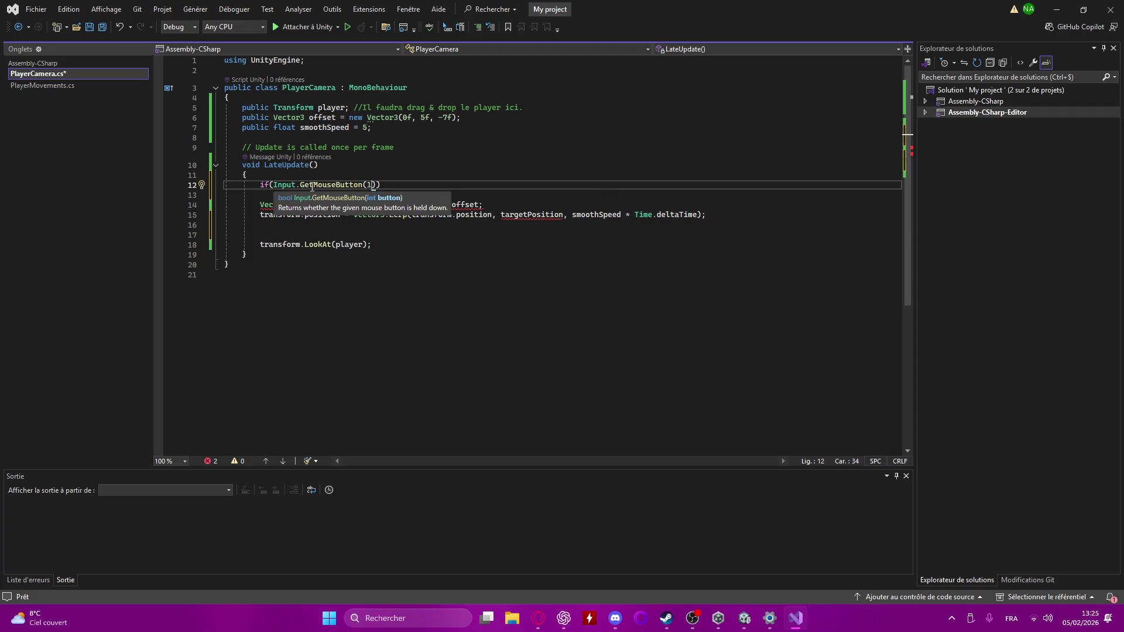
pyautogui.press('End')
pyautogui.press('Return')
pyautogui.write('{ *')
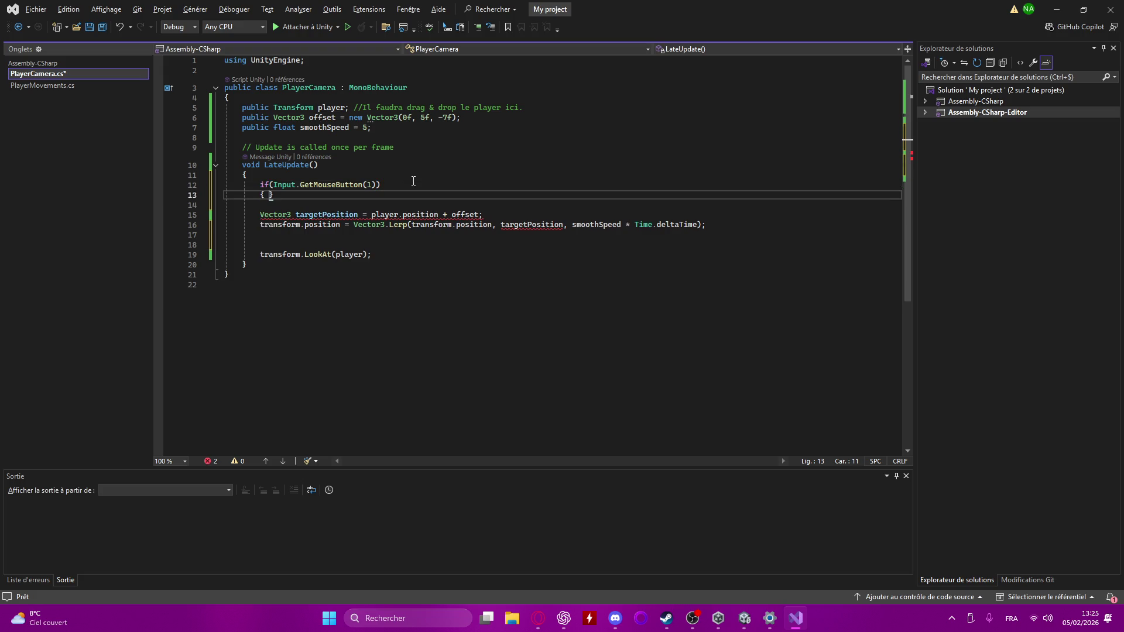
pyautogui.press('Return')
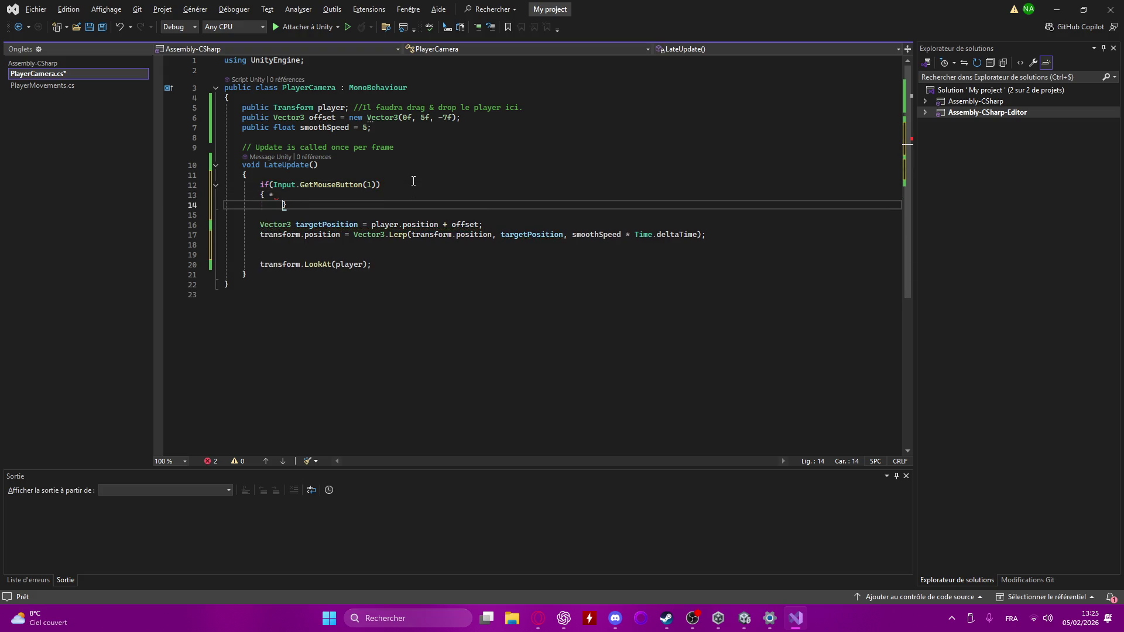
pyautogui.press('BackSpace')
pyautogui.press('BackSpace')
pyautogui.press('BackSpace')
pyautogui.click(275, 194)
pyautogui.press('BackSpace')
pyautogui.press('Return')
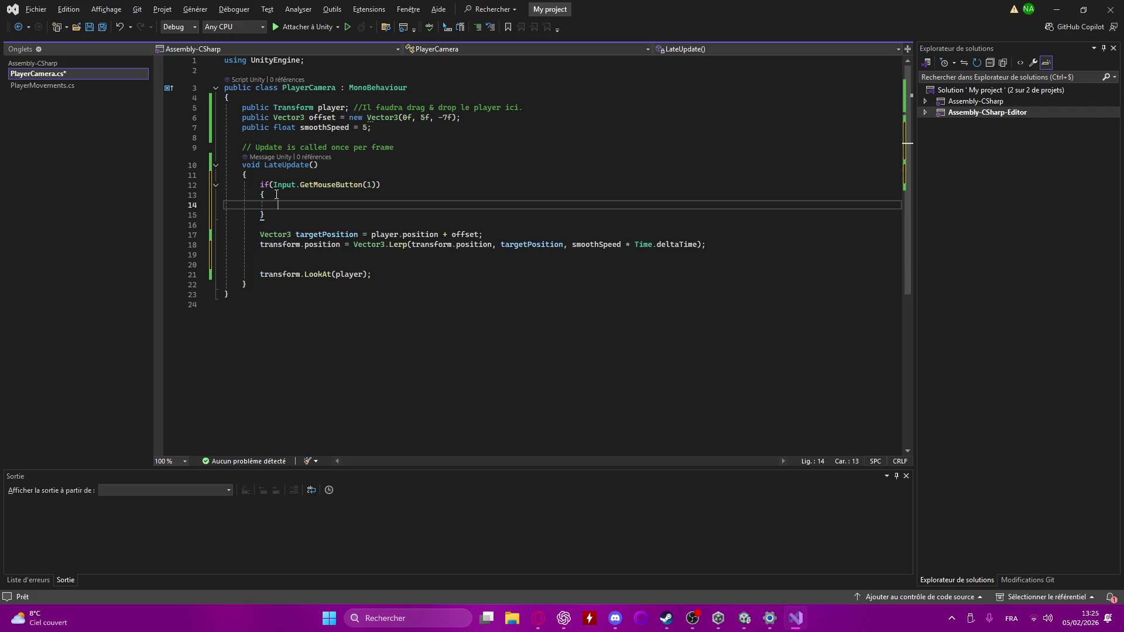
# - Inside the if block, add float mouseX = Input.GetAxis("Mouse X"); and begin a currentY line
pyautogui.write('float mou')
pyautogui.write('seX')
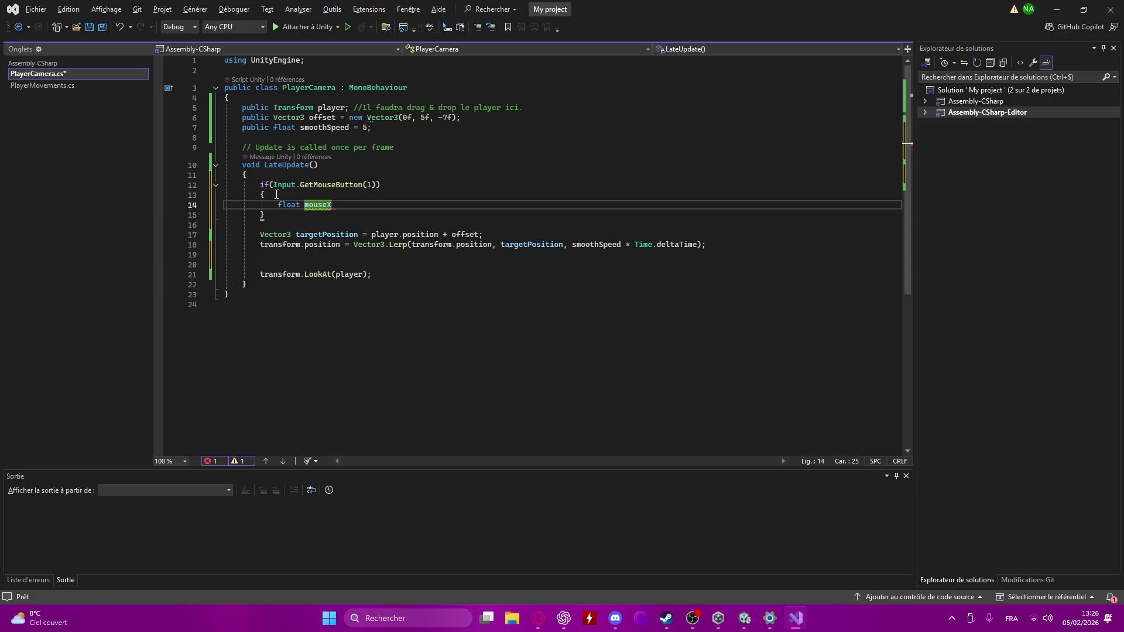
pyautogui.write(' = I')
pyautogui.write('nput.')
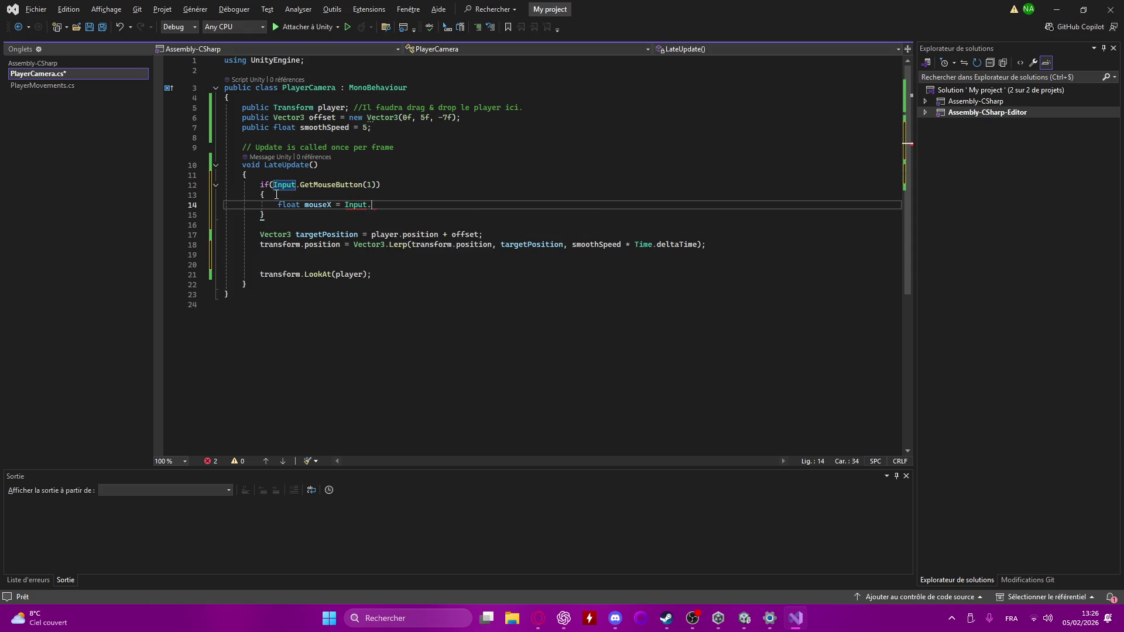
pyautogui.write('getAx')
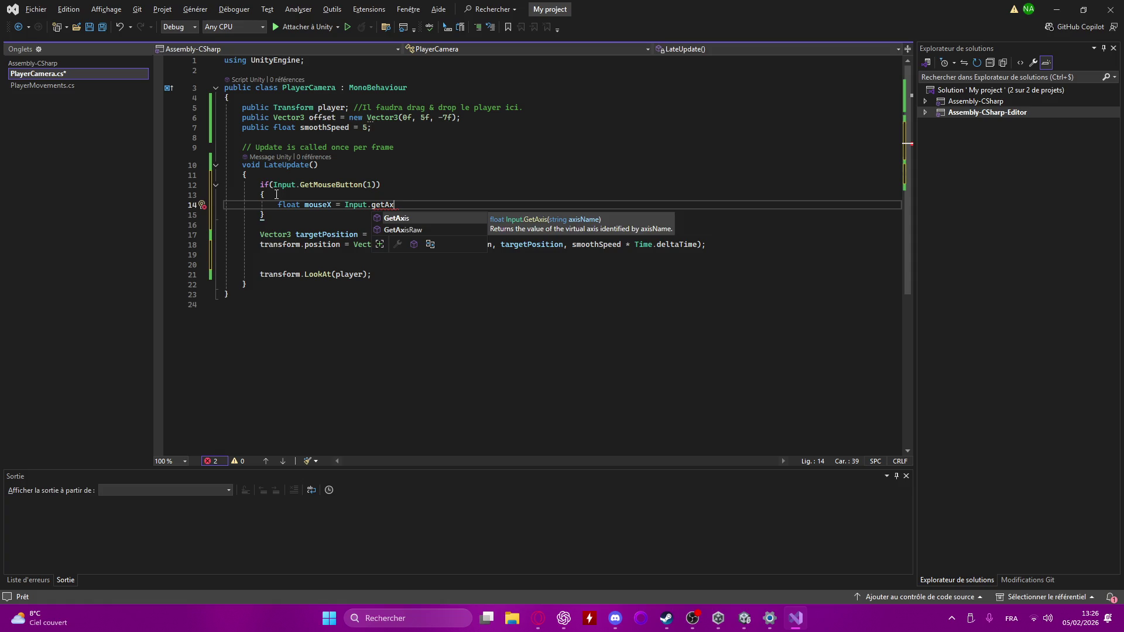
pyautogui.press('Tab')
pyautogui.write('("Mov')
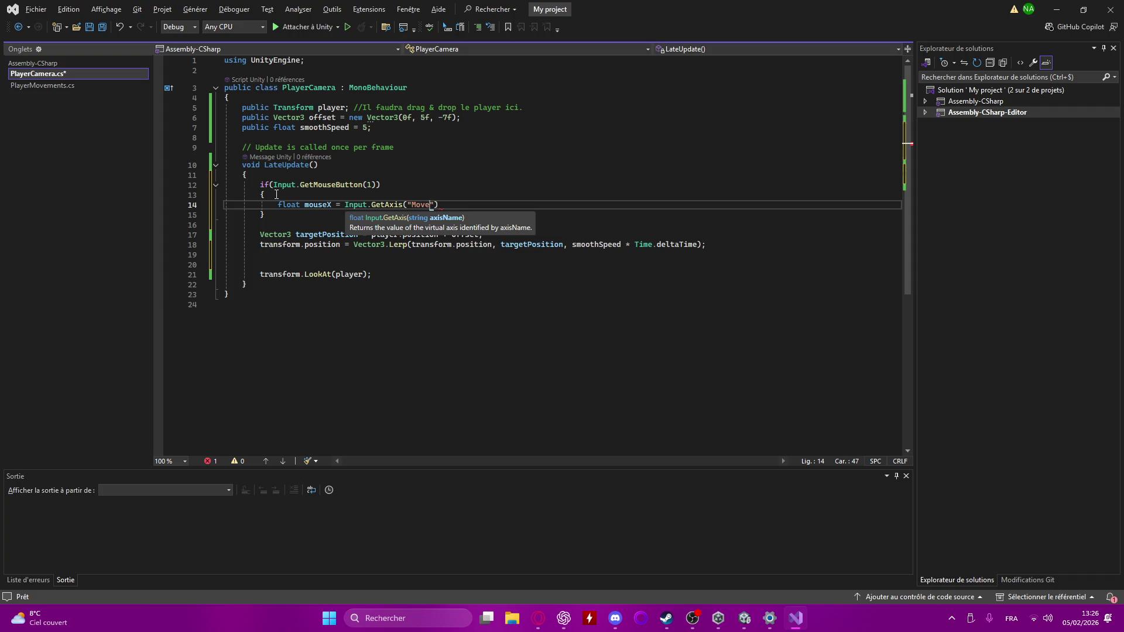
pyautogui.press('BackSpace')
pyautogui.write('use X')
pyautogui.write('");')
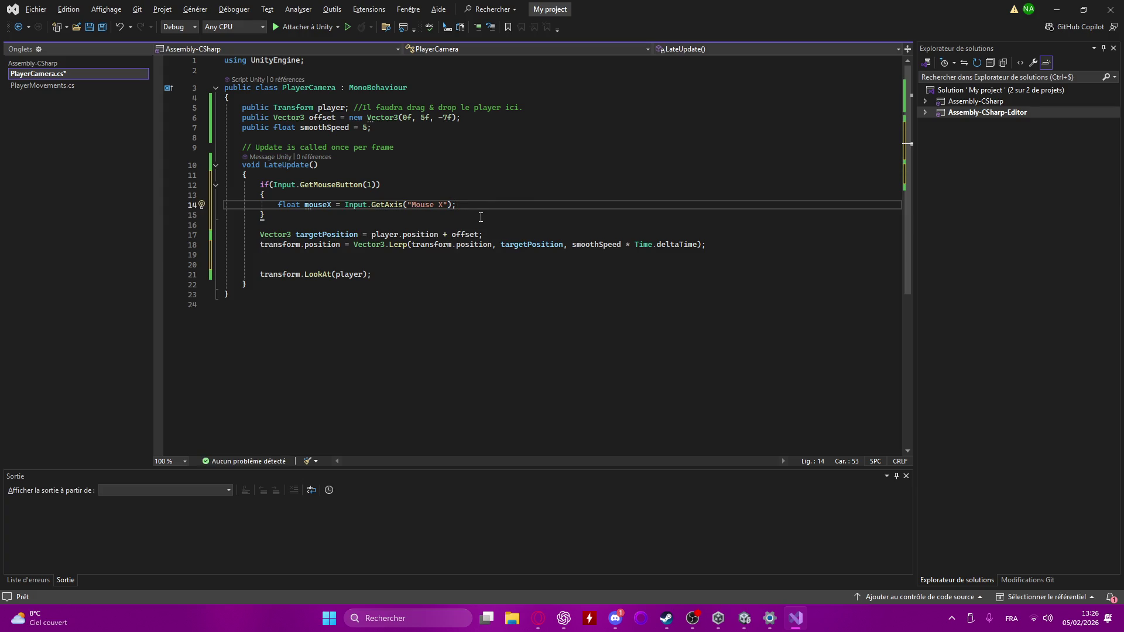
pyautogui.press('Return')
pyautogui.write('curren')
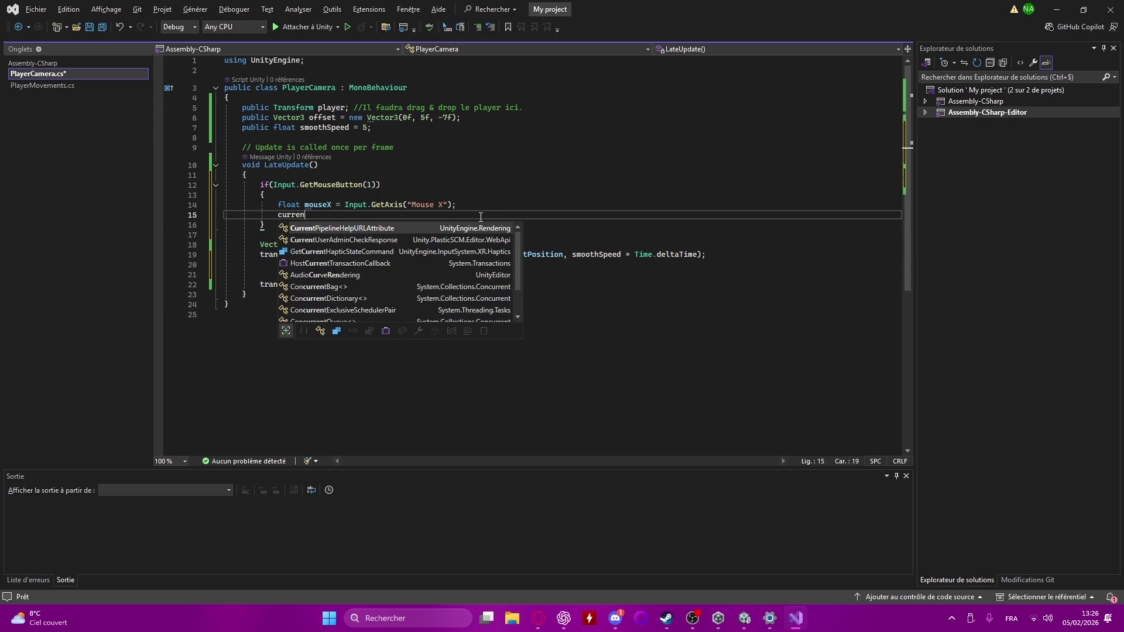
pyautogui.write('tYA')
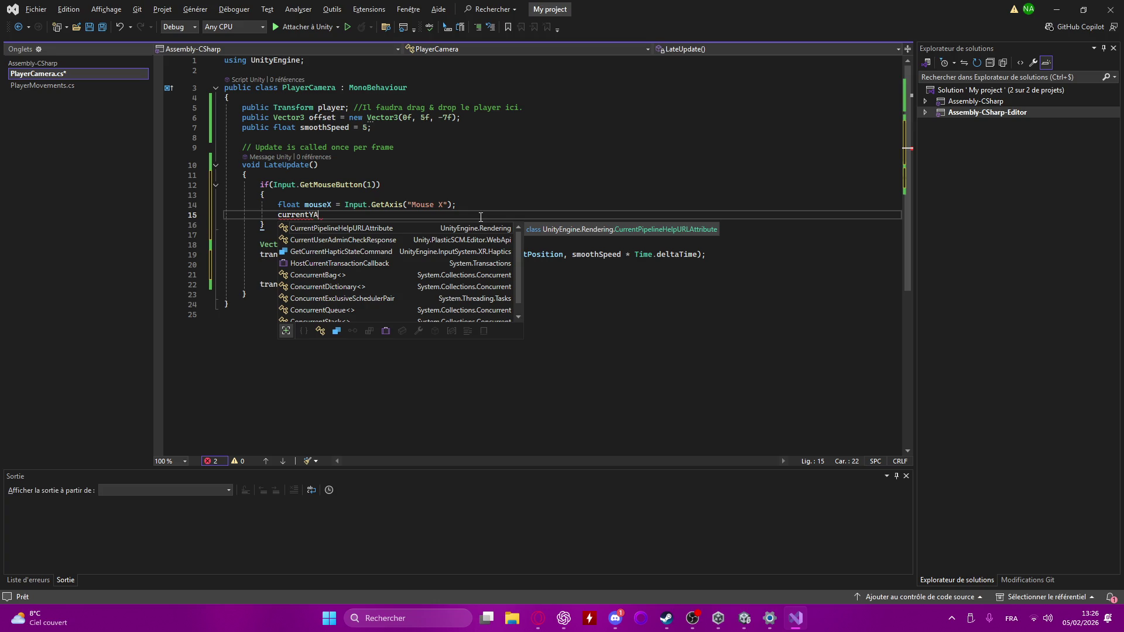
pyautogui.press('Escape')
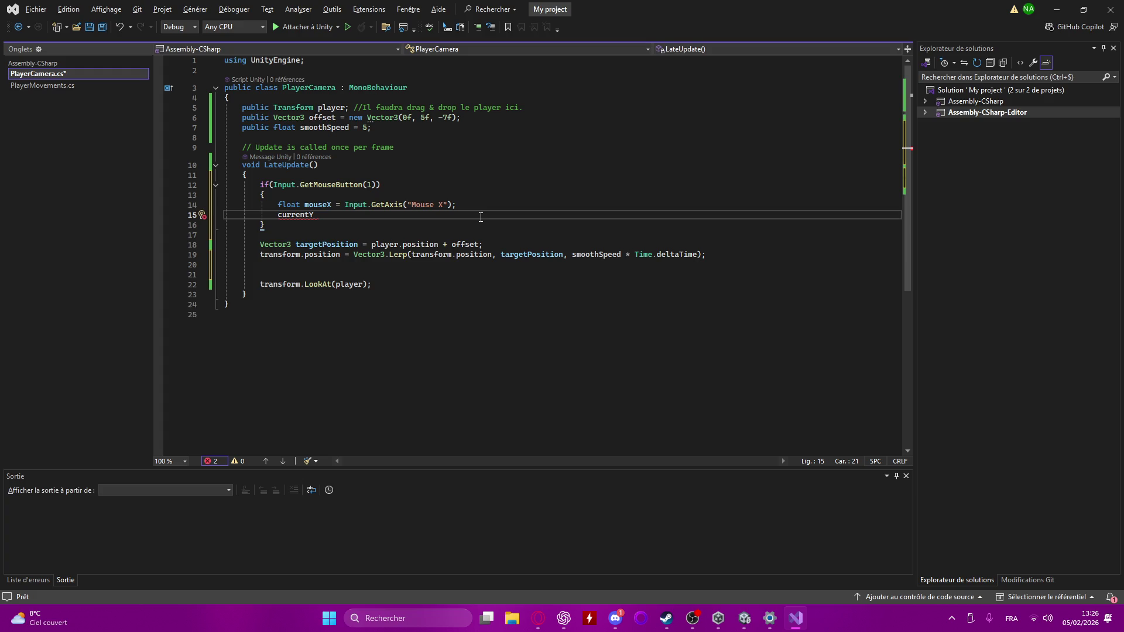
pyautogui.click(289, 137)
# - Declare private float currentYAngle = 0f; among the fields above LateUpdate
pyautogui.press('Return')
pyautogui.press('Return')
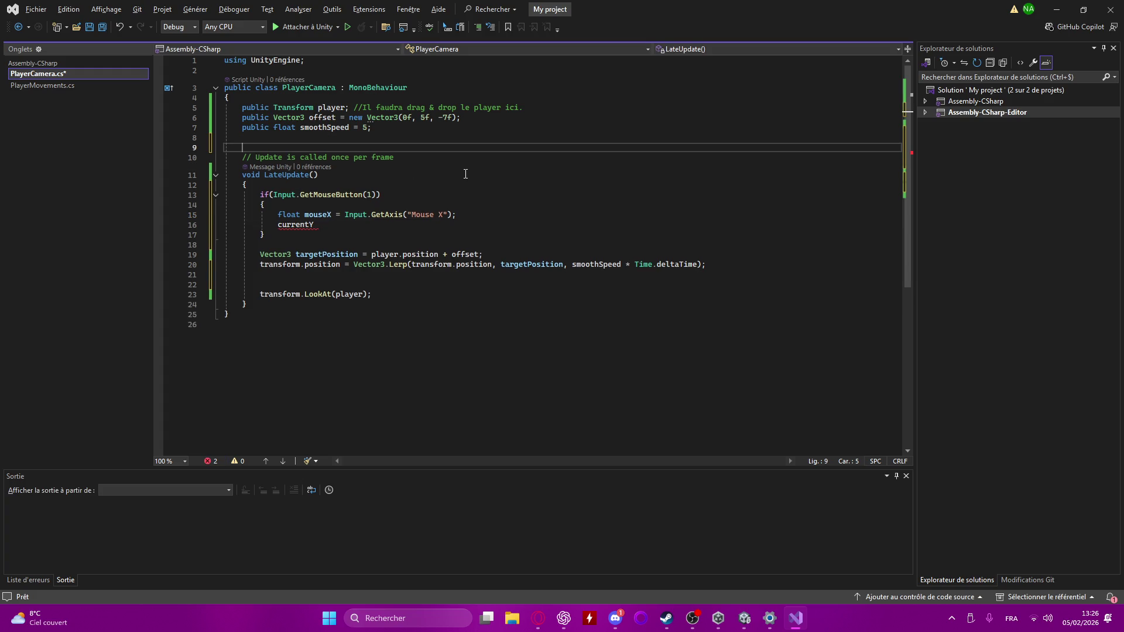
pyautogui.press('Up')
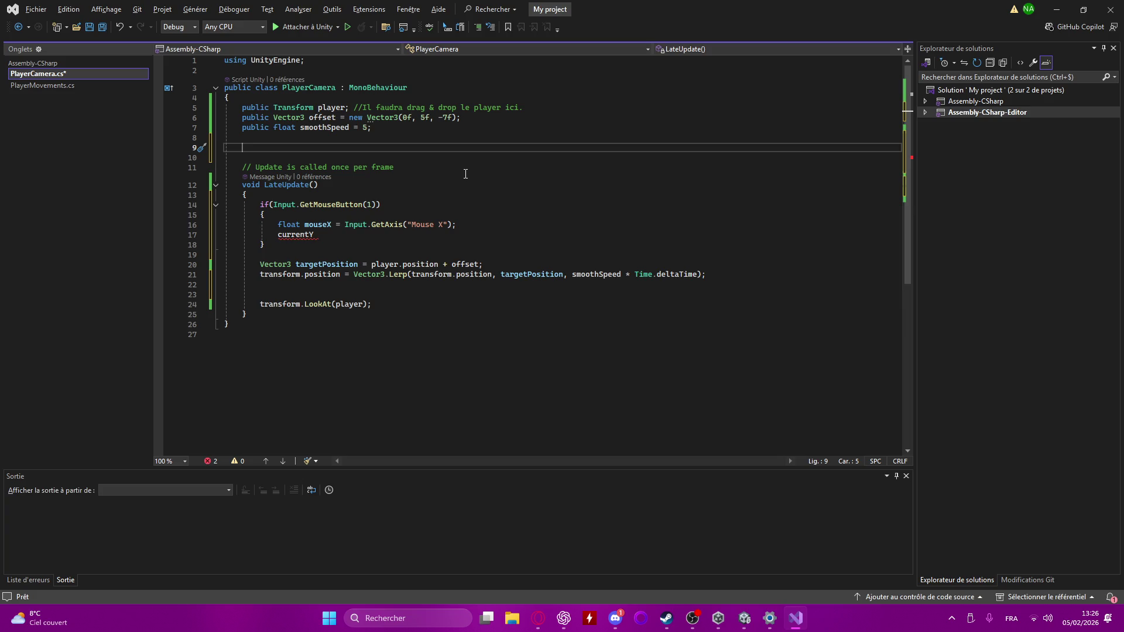
pyautogui.write('priv')
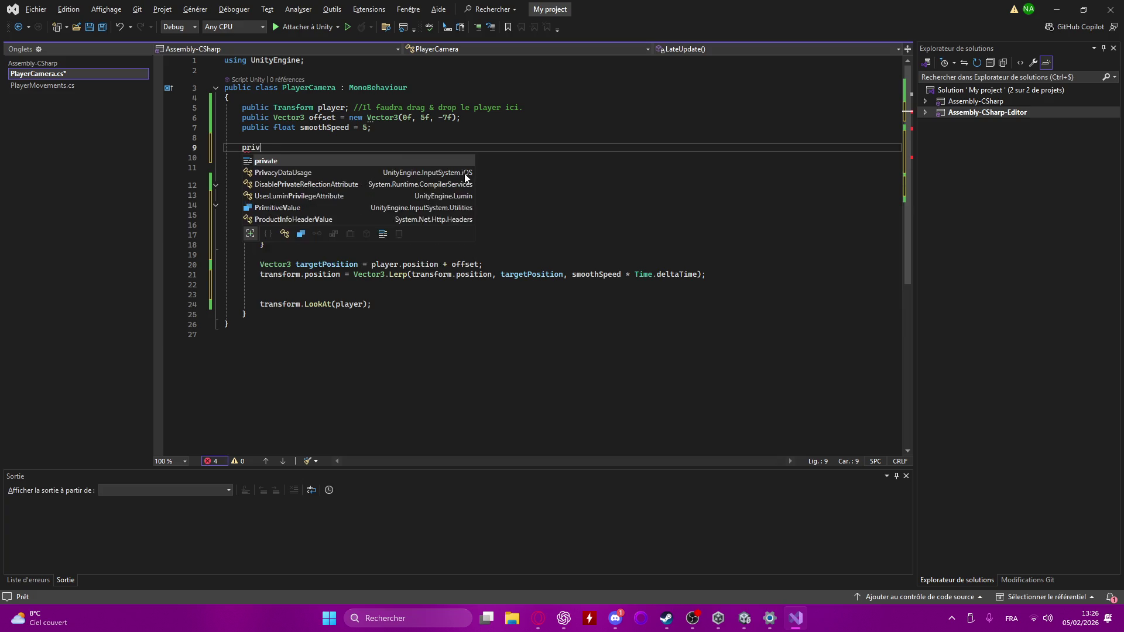
pyautogui.write('ate float ')
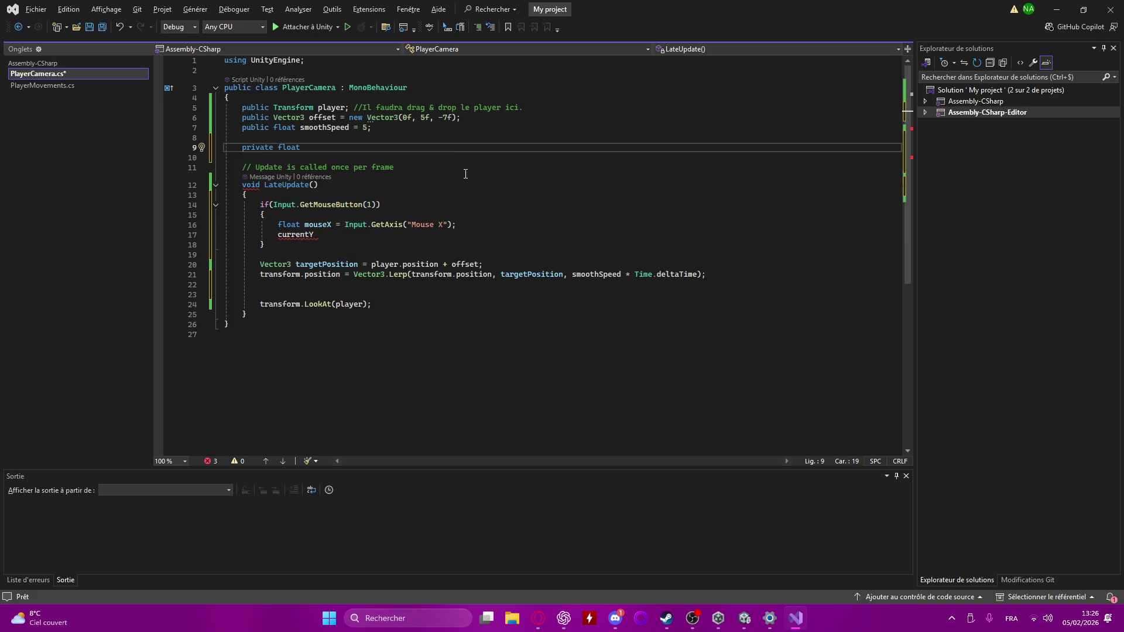
pyautogui.write('currentY')
pyautogui.write('Angle =')
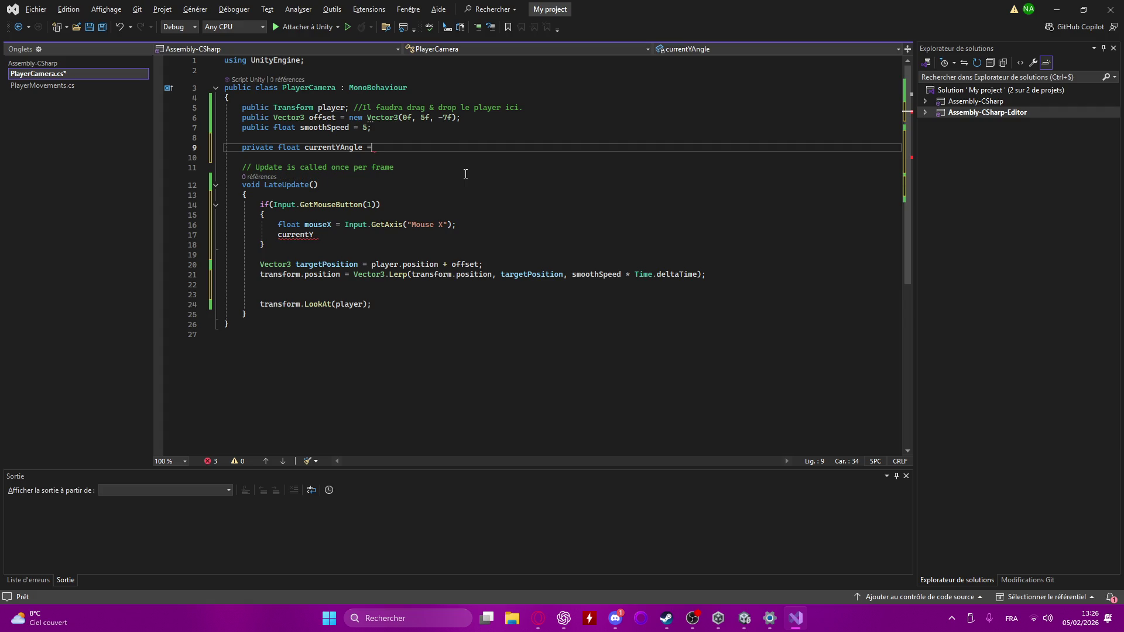
pyautogui.write(' 0f;')
# - Extend the unfinished if-block line to currentYAngle += mouseX * rotationSpe
pyautogui.click(377, 236)
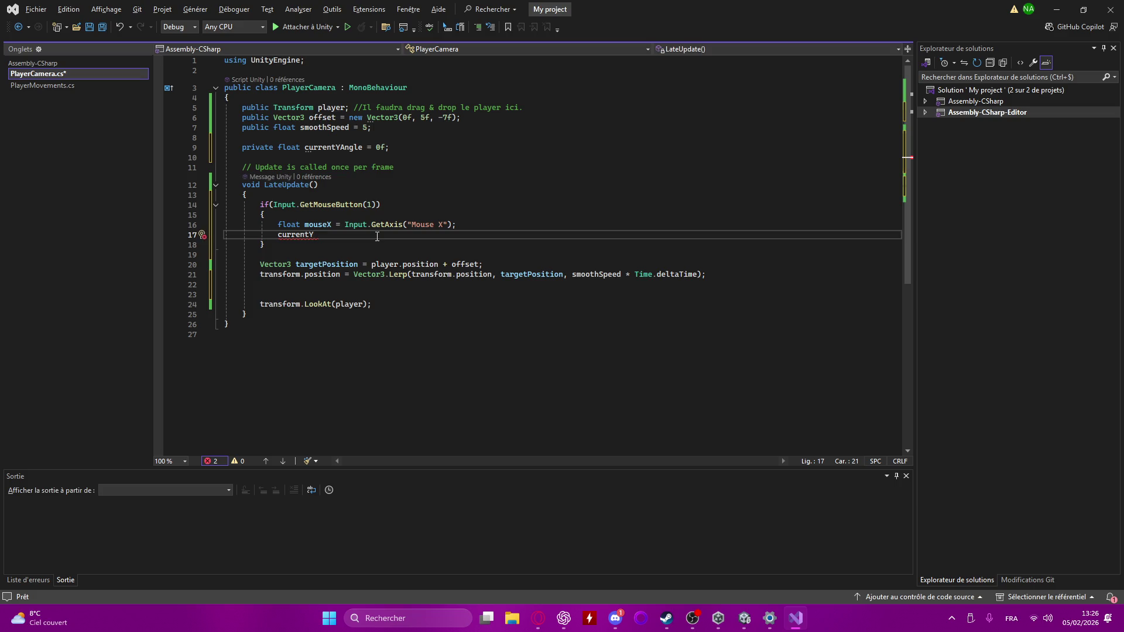
pyautogui.write('Angle ')
pyautogui.write('+= ')
pyautogui.write('mou')
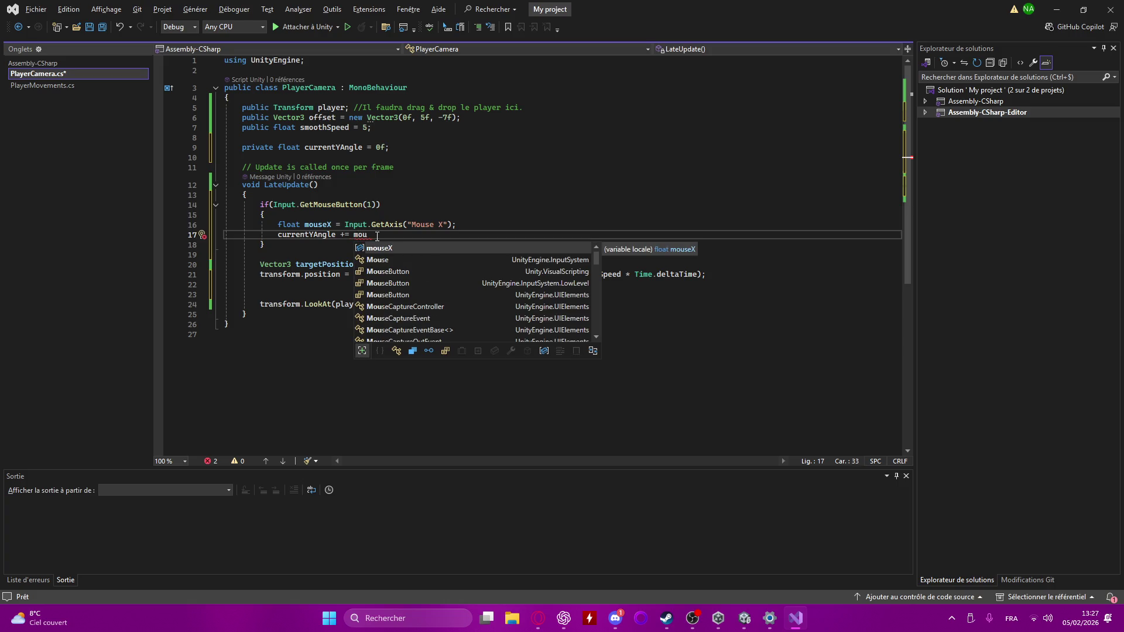
pyautogui.press('Tab')
pyautogui.write('* ')
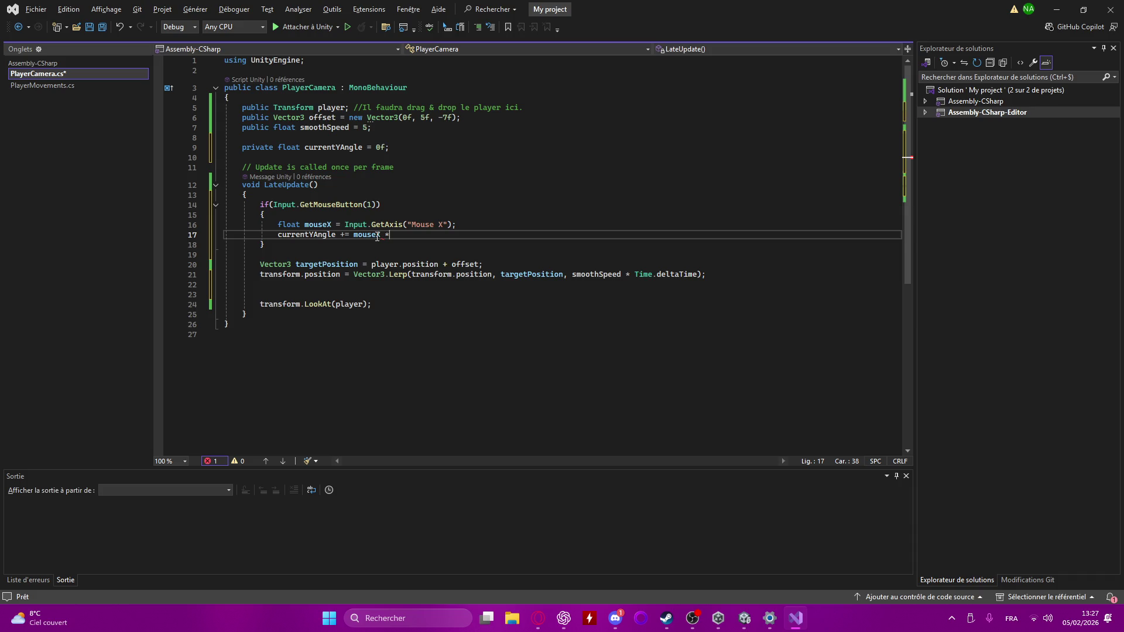
pyautogui.write('ro')
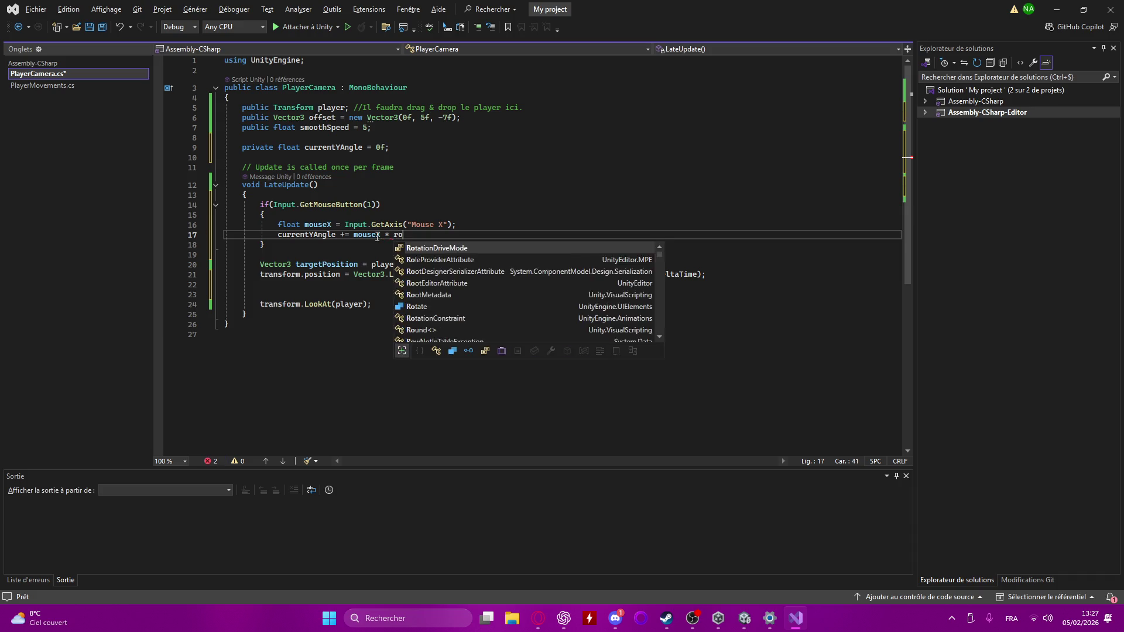
pyautogui.write('tationSpe')
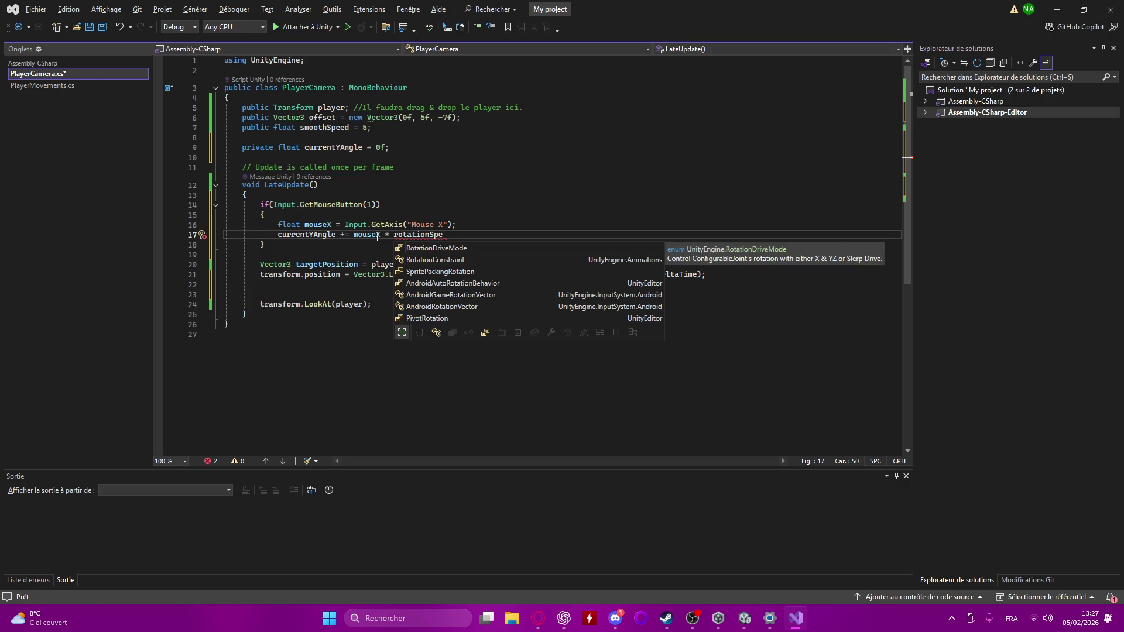
# - Declare public float rotationSpeed = 5; on a new line after smoothSpeed
pyautogui.click(283, 143)
pyautogui.press('Up')
pyautogui.press('Return')
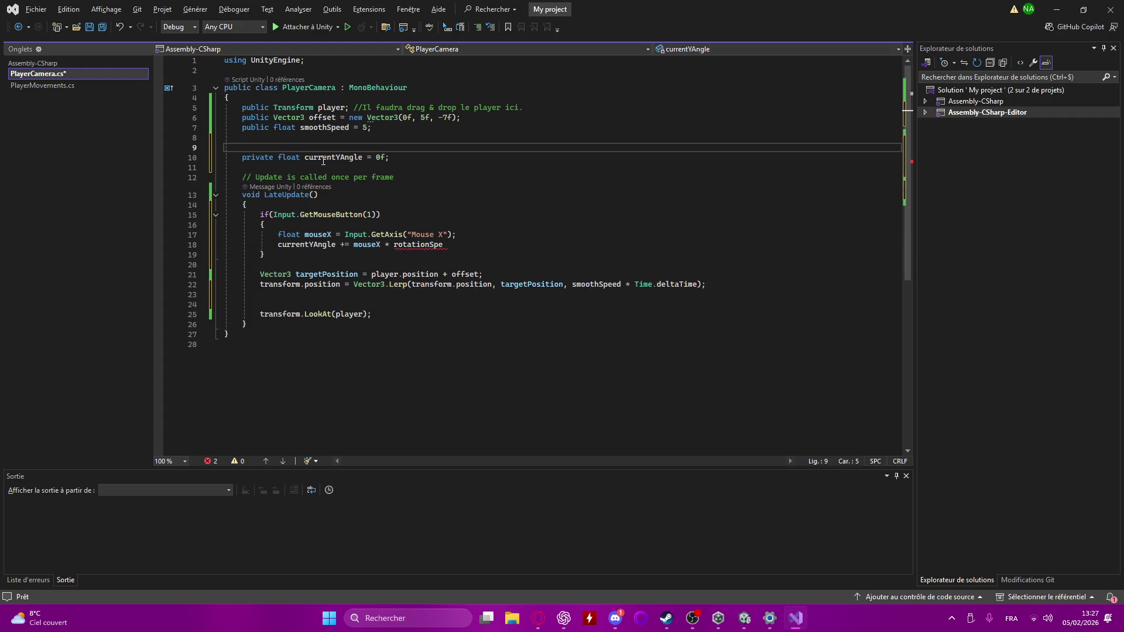
pyautogui.press('Up')
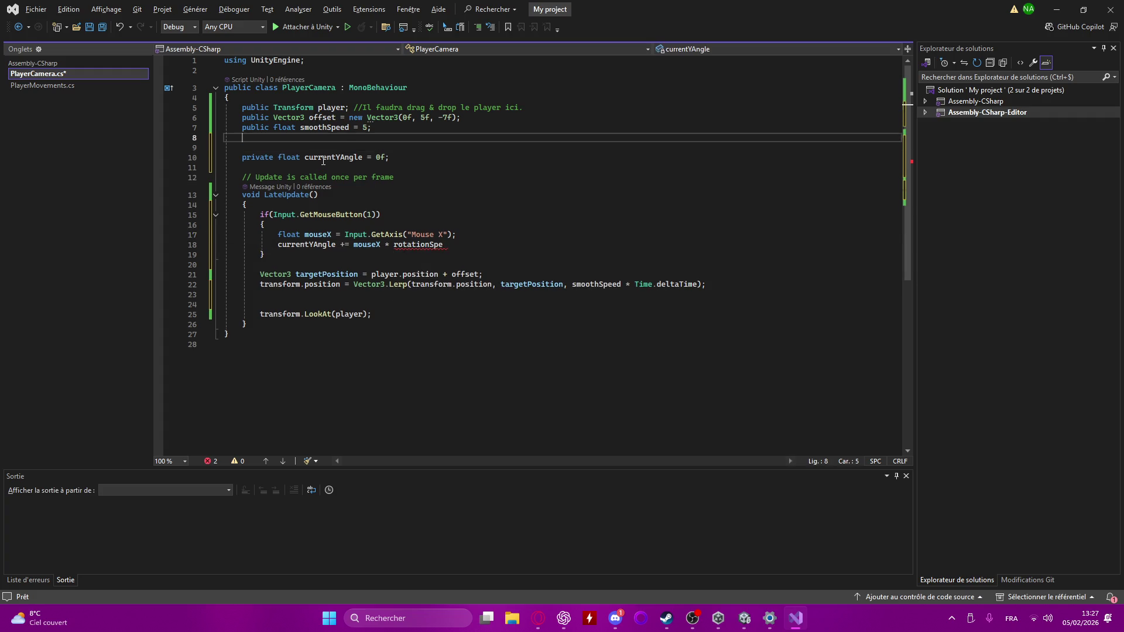
pyautogui.write('privat')
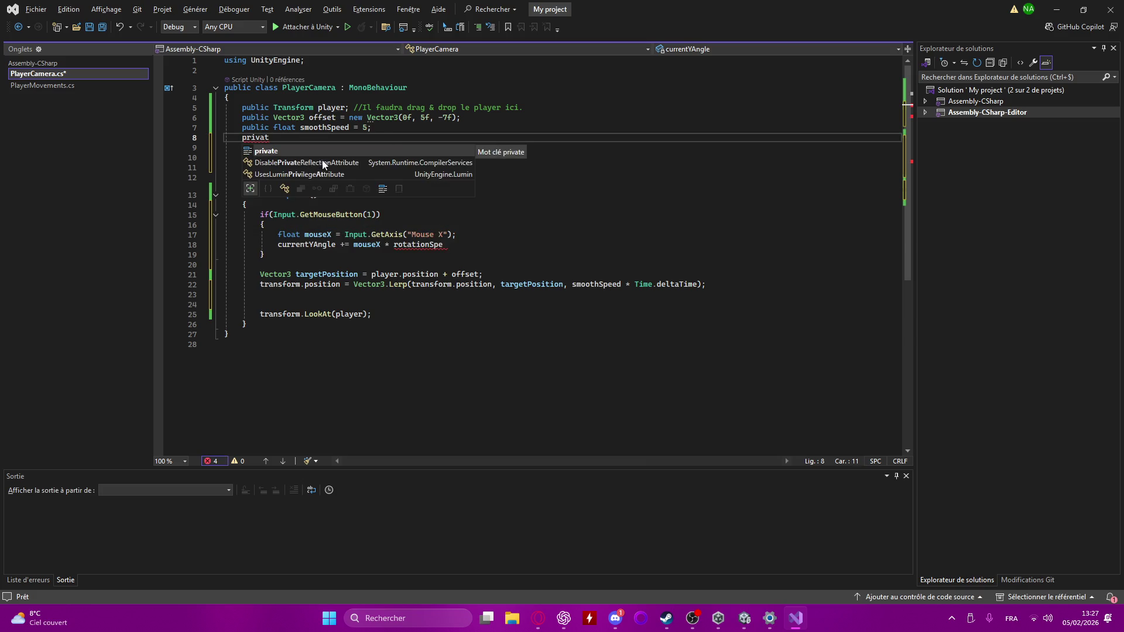
pyautogui.press('BackSpace')
pyautogui.press('BackSpace')
pyautogui.press('BackSpace')
pyautogui.write('u')
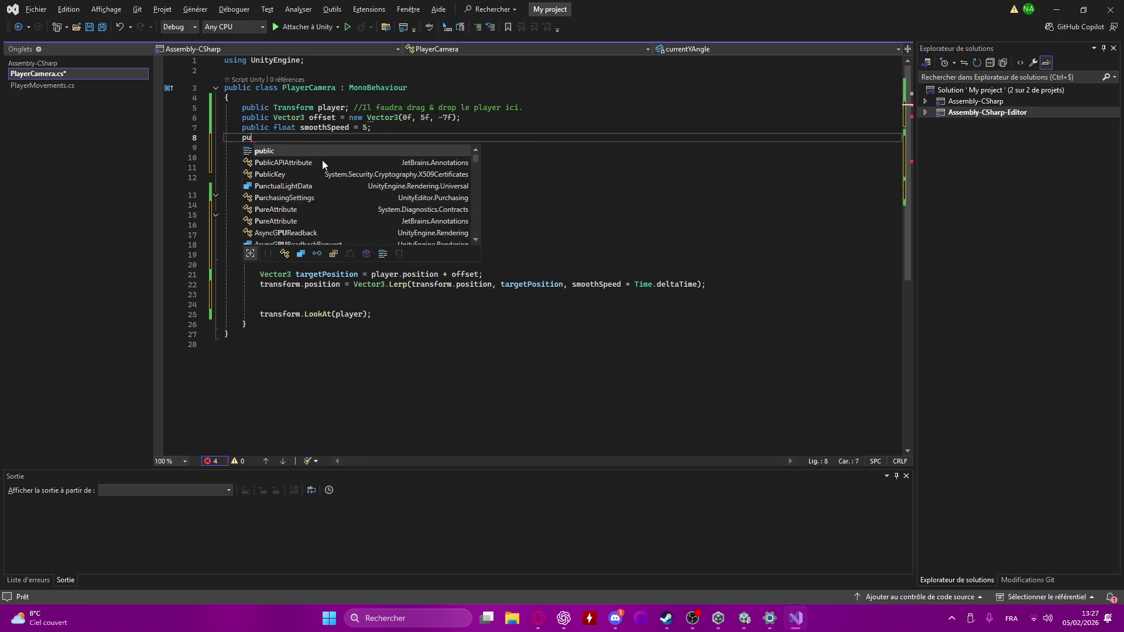
pyautogui.write('blic rotatatio')
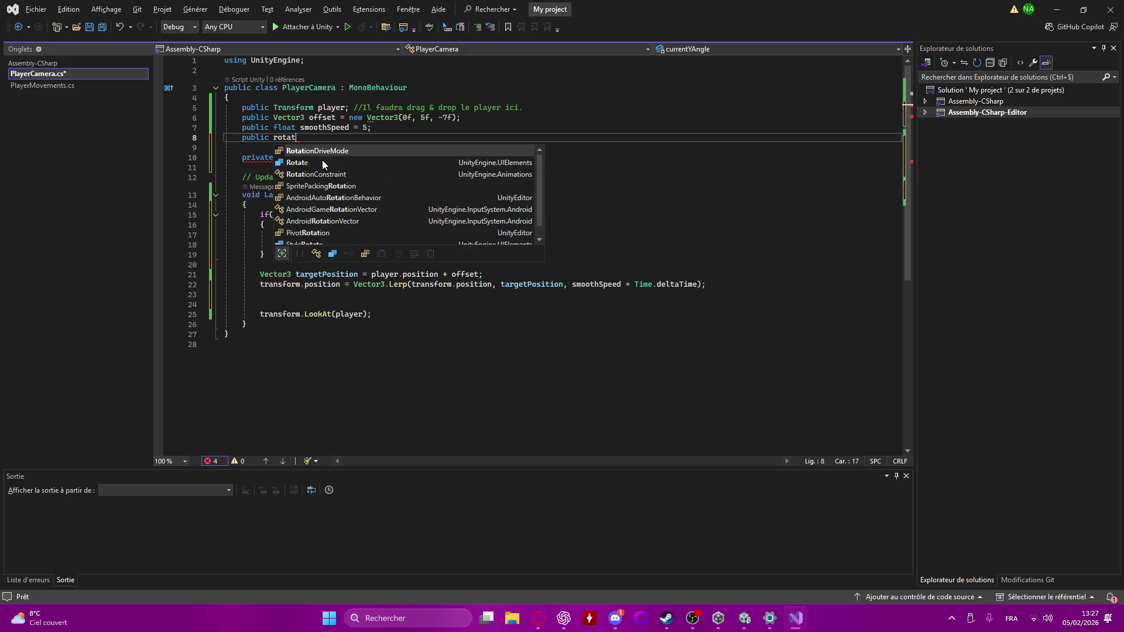
pyautogui.press('BackSpace')
pyautogui.press('BackSpace')
pyautogui.press('BackSpace')
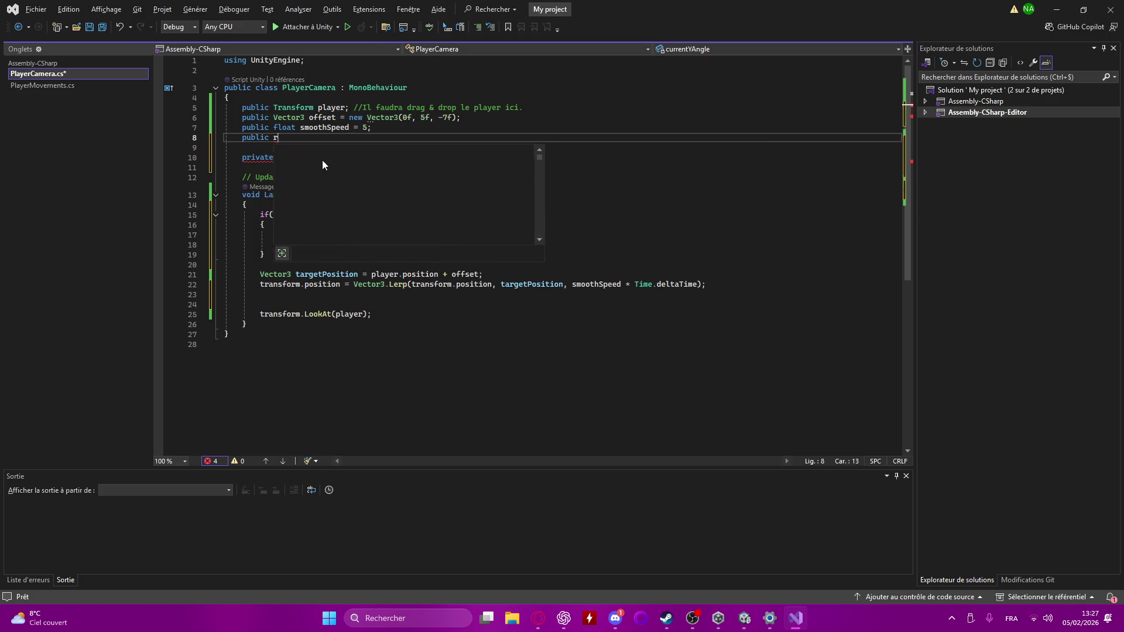
pyautogui.write('float ')
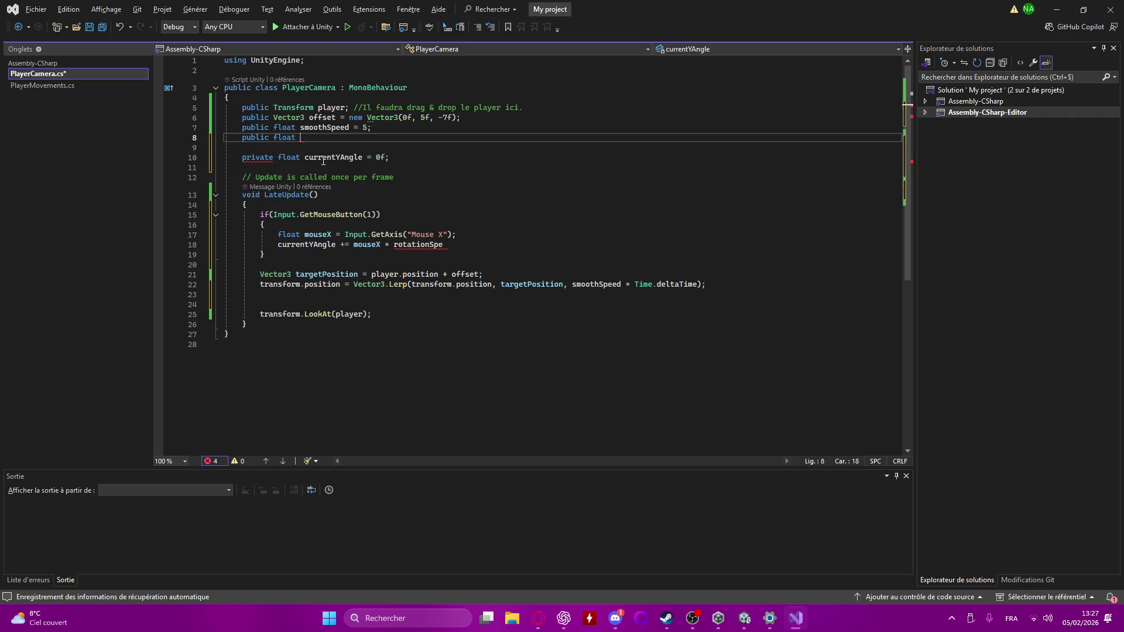
pyautogui.write('rotat')
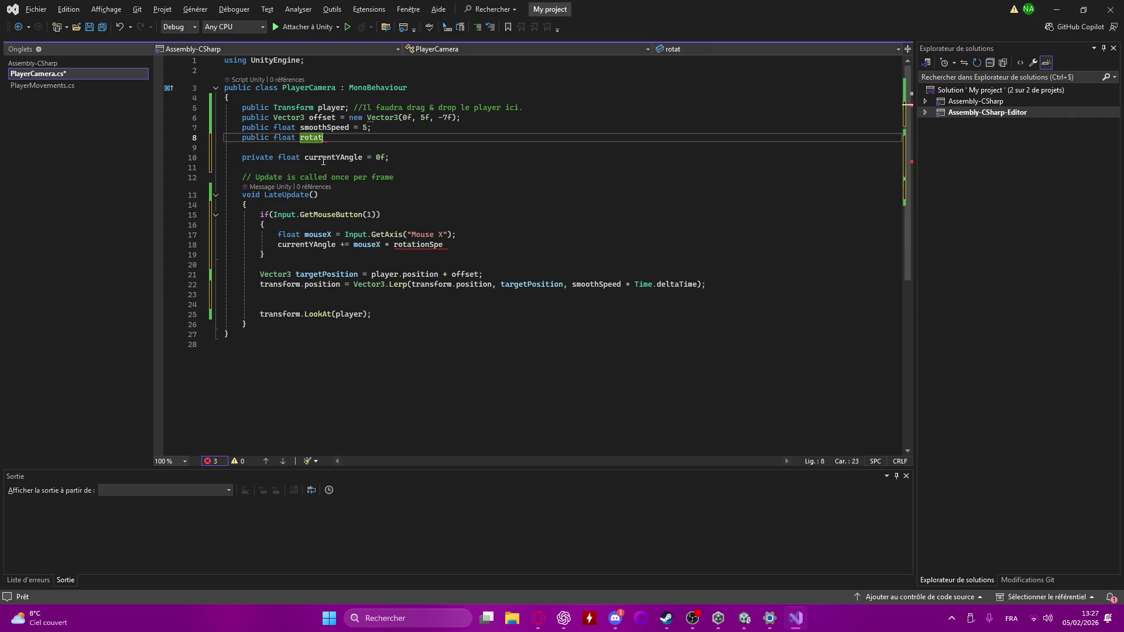
pyautogui.write('ionSpeed = 5')
pyautogui.write(';')
# - Complete the line as currentYAngle += mouseX * rotationSpeed; and place the cursor before + offset
pyautogui.click(471, 244)
pyautogui.write('ed;')
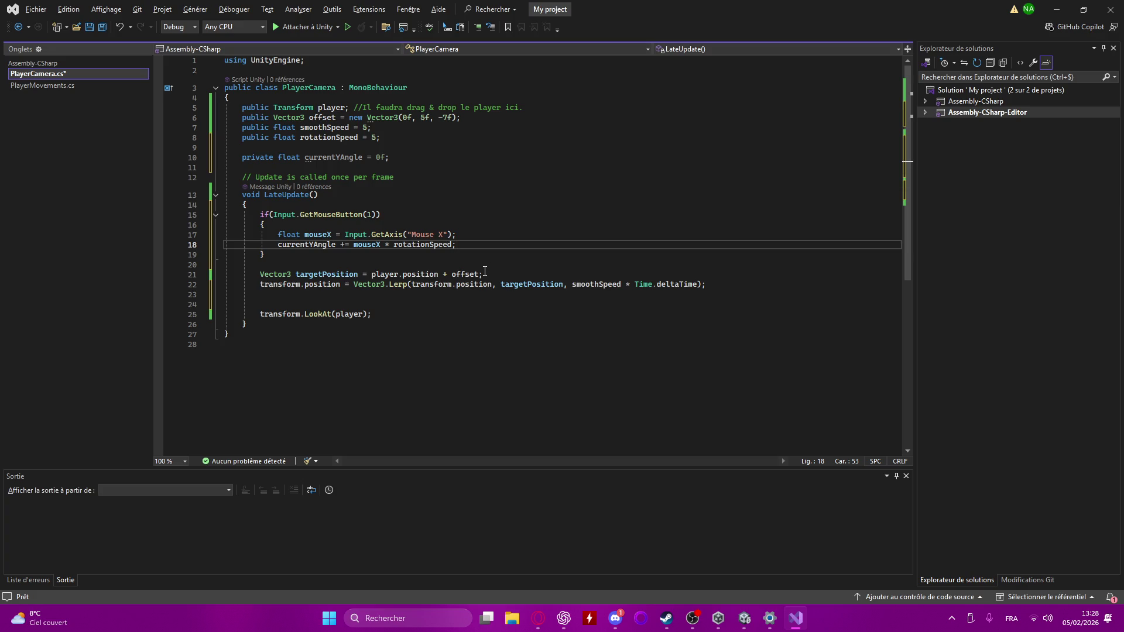
pyautogui.moveTo(483, 273)
pyautogui.mouseDown()
pyautogui.moveTo(443, 274)
pyautogui.moveTo(490, 274)
pyautogui.mouseUp()
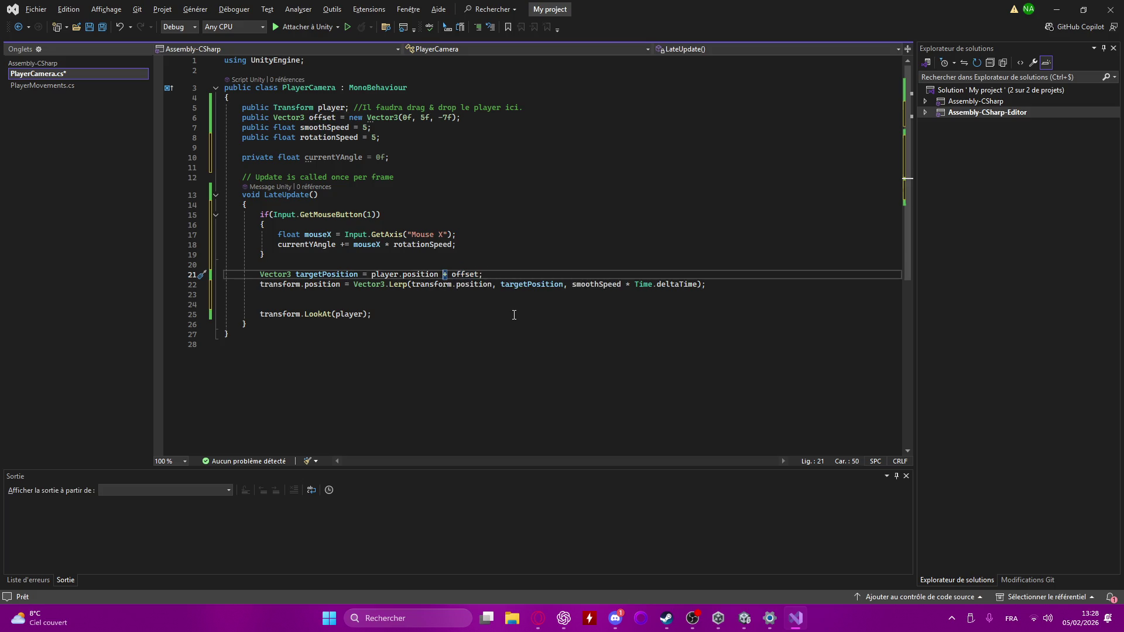
# - Add + rotation into the targetPosition calculation
pyautogui.write('+ rt')
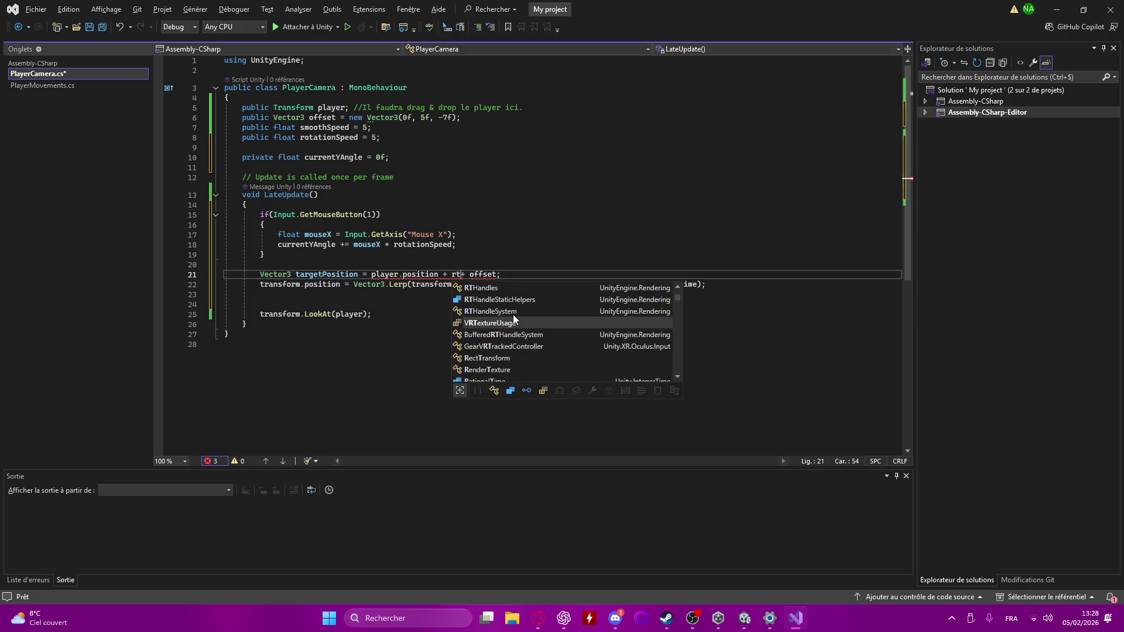
pyautogui.press('BackSpace')
pyautogui.write('otationS')
pyautogui.press('space')
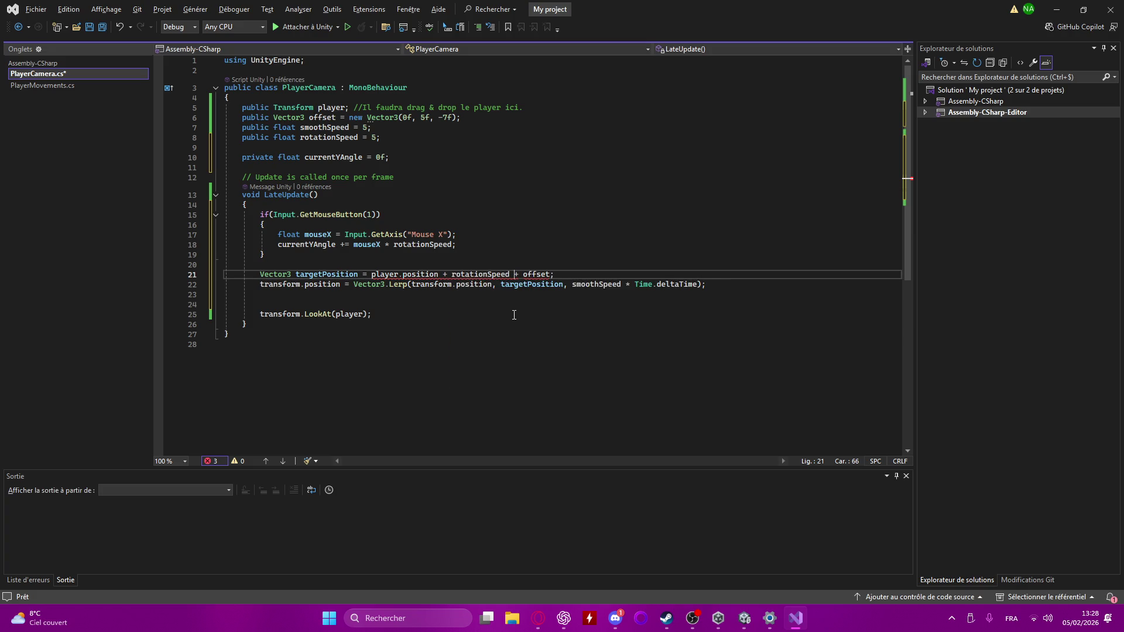
pyautogui.press('BackSpace')
pyautogui.press('BackSpace')
pyautogui.press('BackSpace')
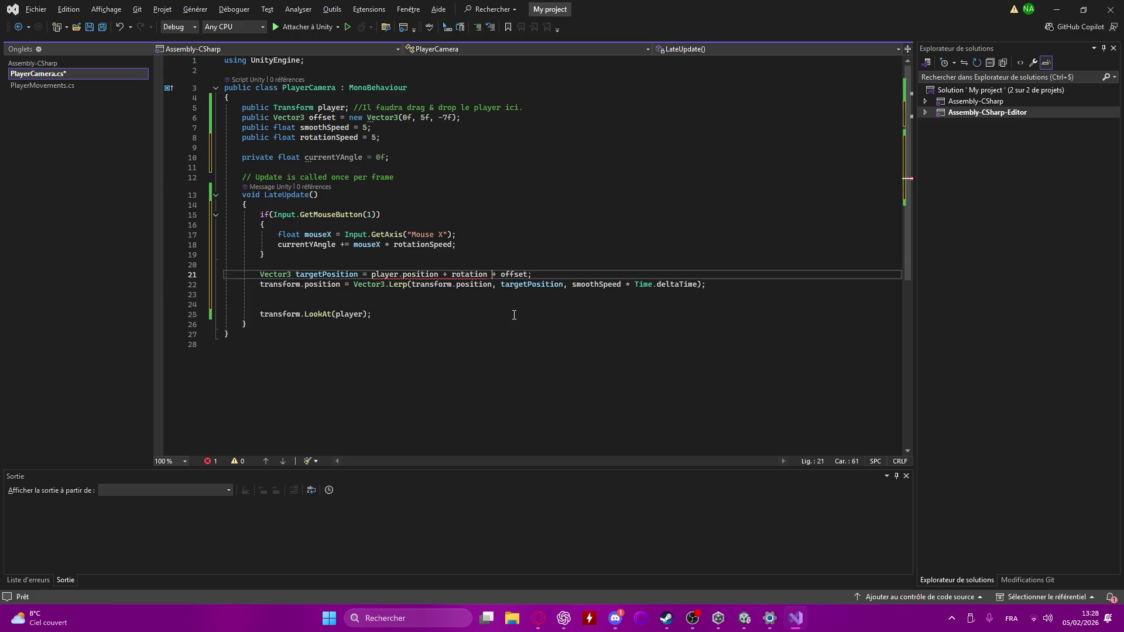
# - Above targetPosition, add Quaternion rotation = Quaternion.Euler(0f, currentYAngle, 0f);
pyautogui.click(381, 265)
pyautogui.press('Return')
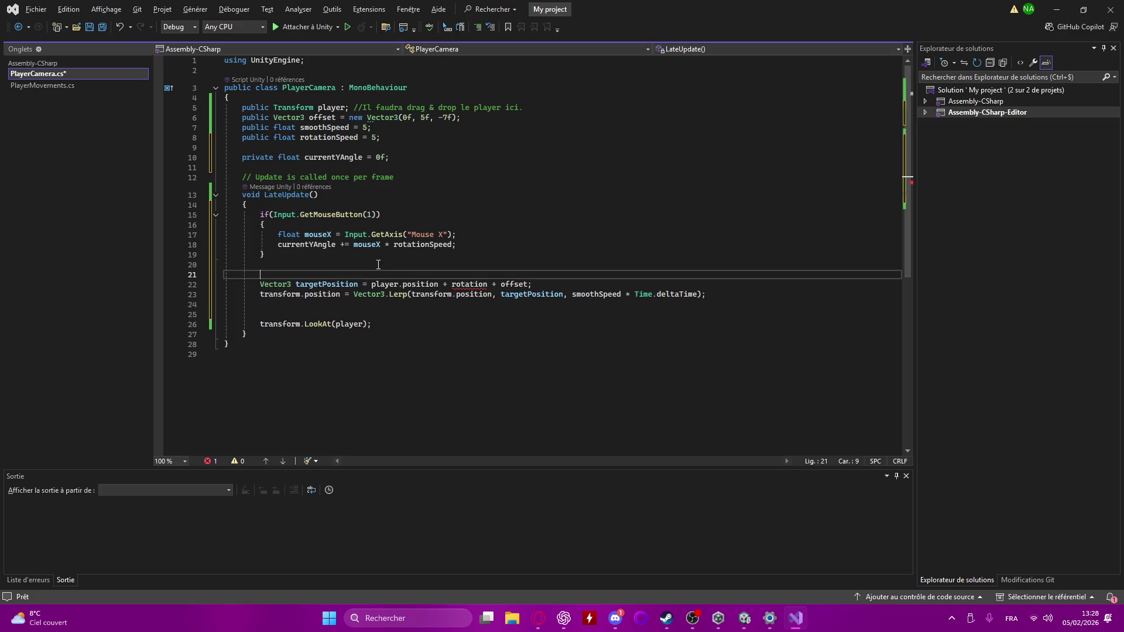
pyautogui.write('Quaternion ')
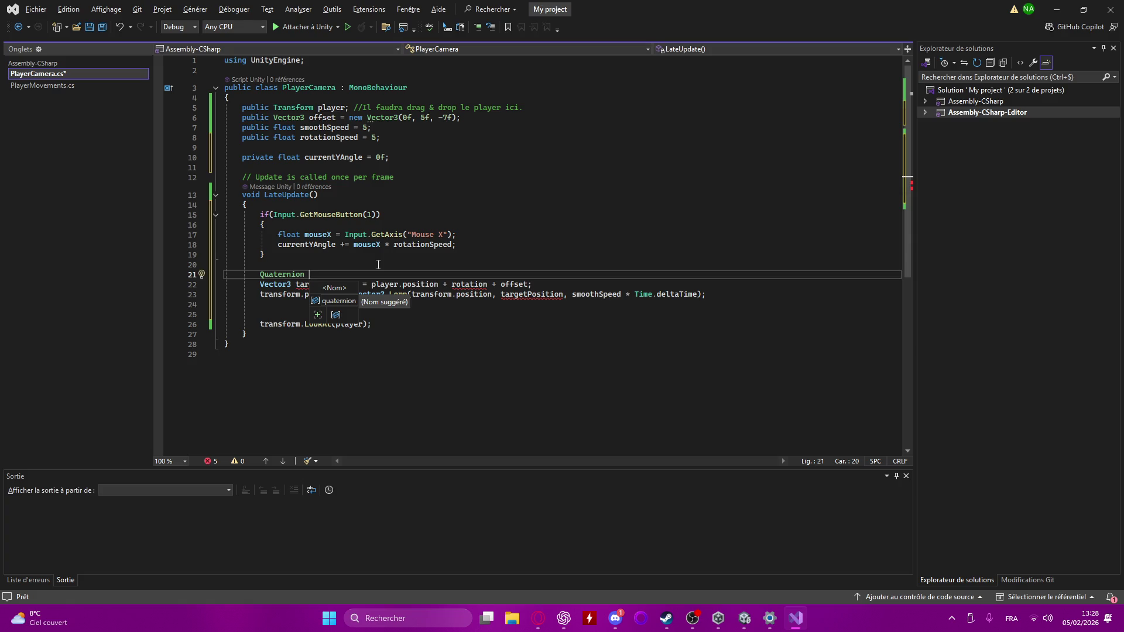
pyautogui.write('rotation = ')
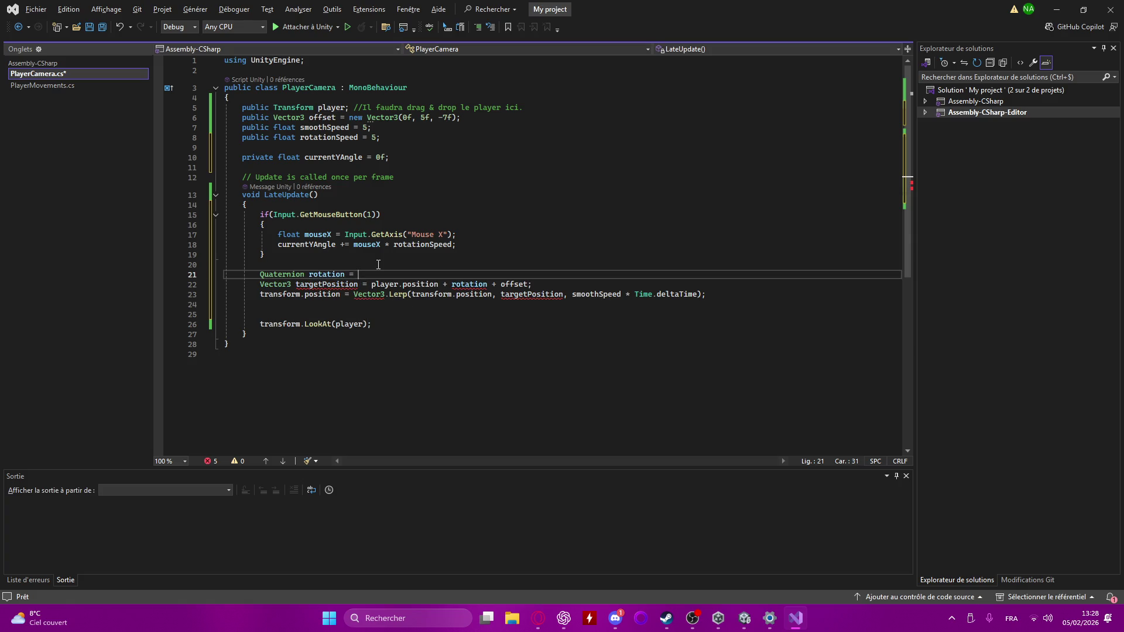
pyautogui.write('Quater')
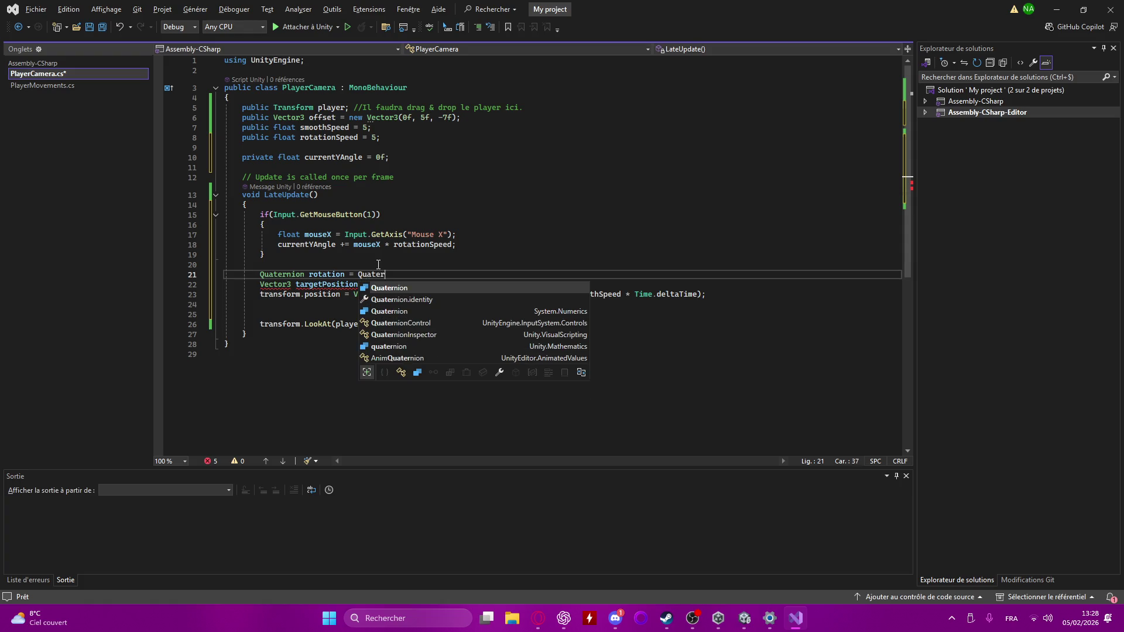
pyautogui.press('Tab')
pyautogui.write('.Eul')
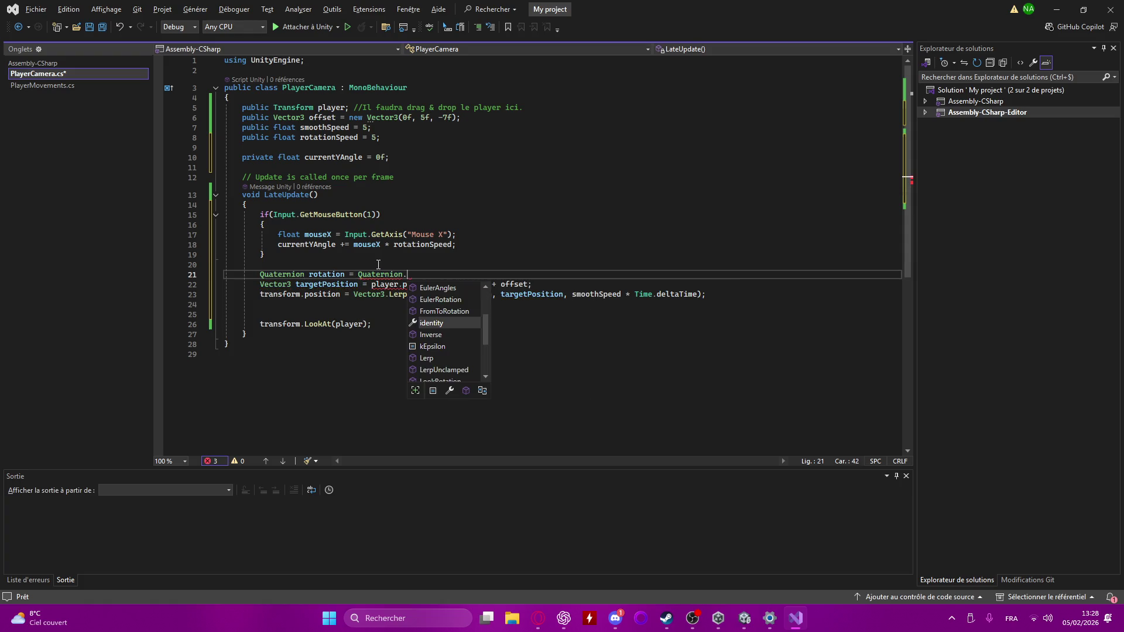
pyautogui.write('e')
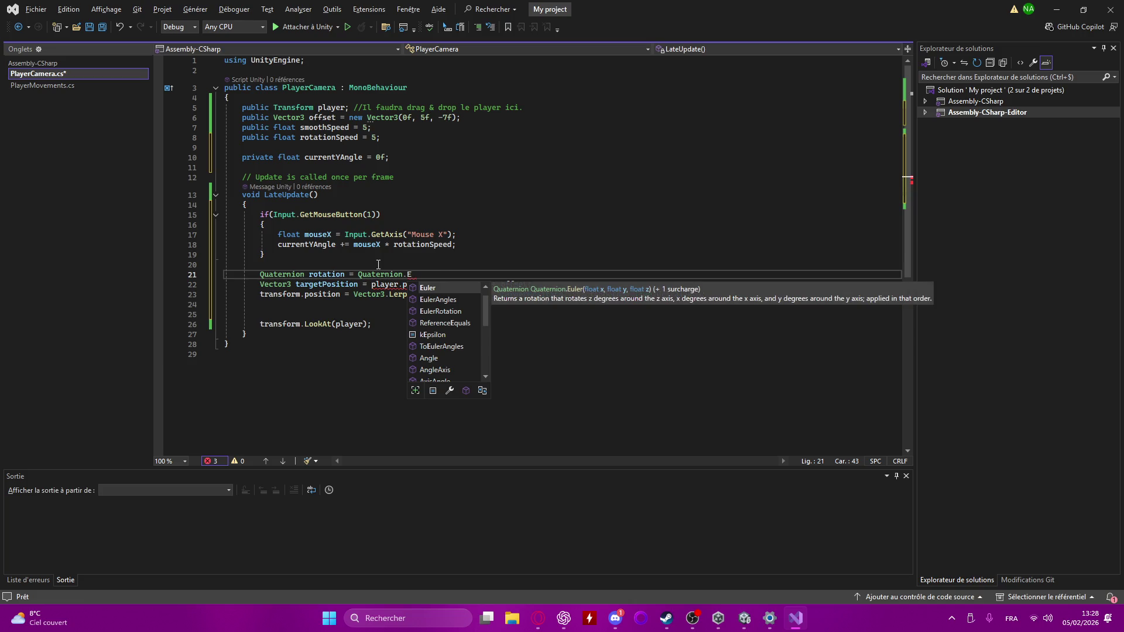
pyautogui.press('Tab')
pyautogui.write('(')
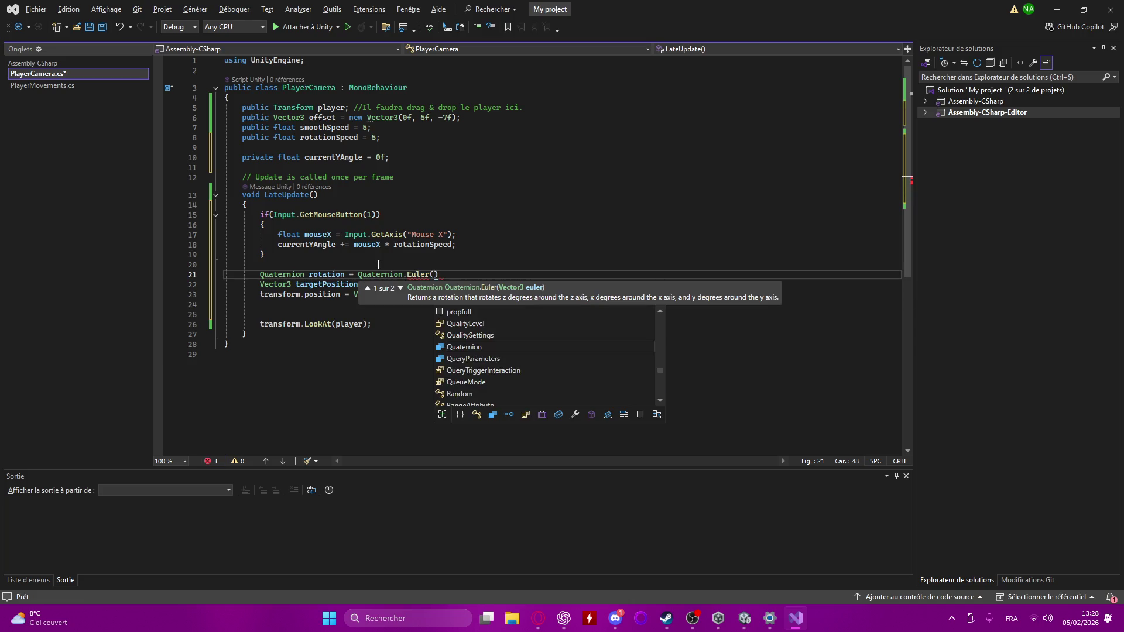
pyautogui.write('0f,')
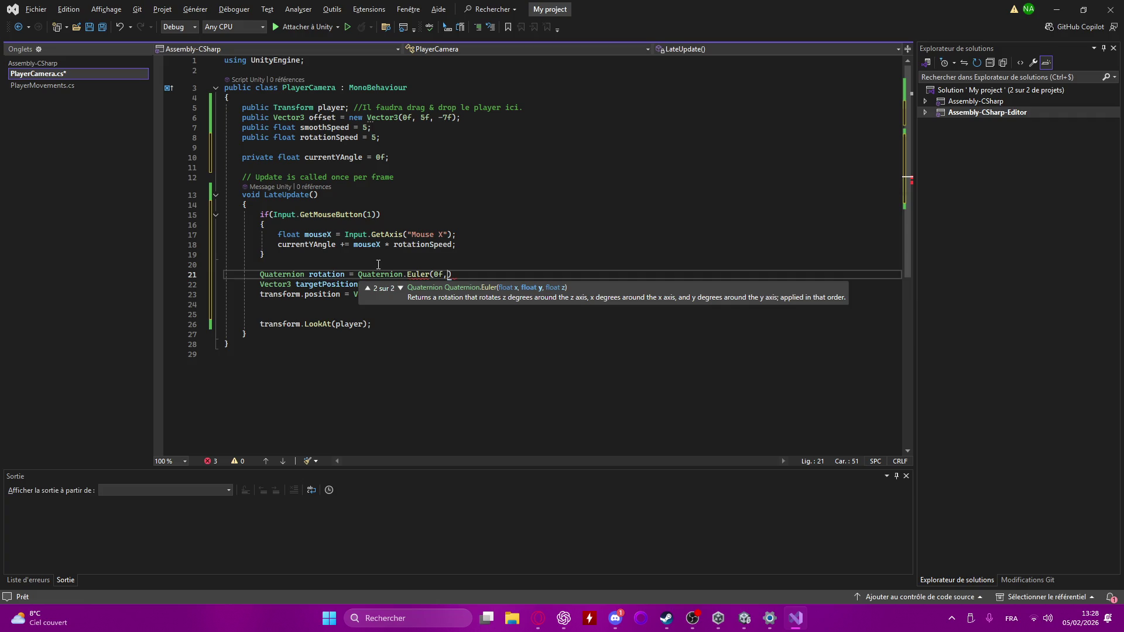
pyautogui.write(' current')
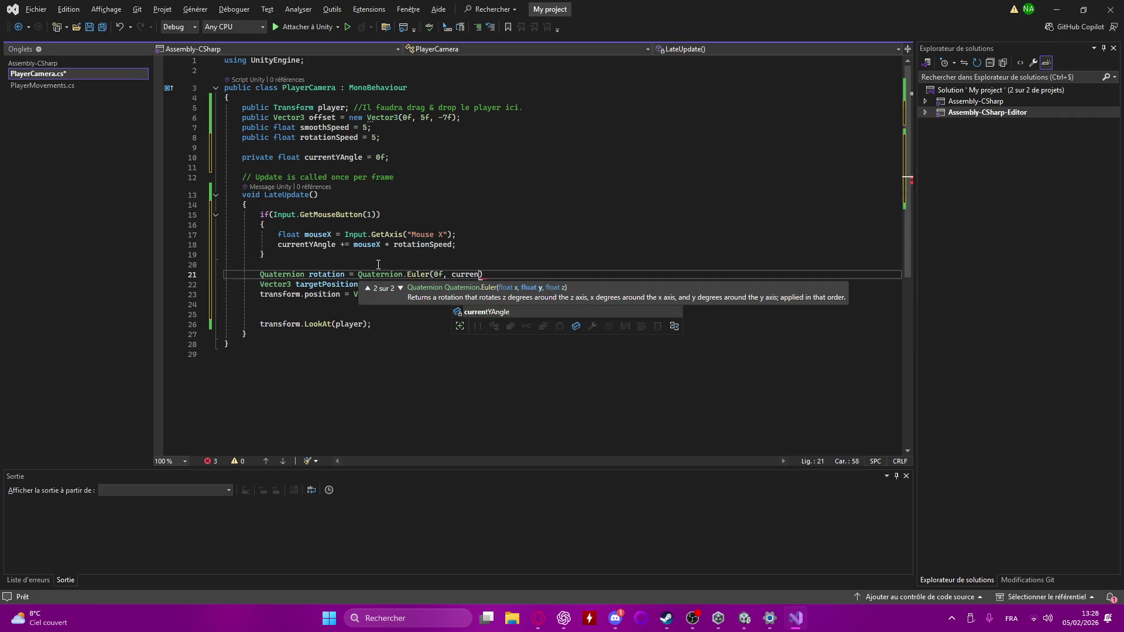
pyautogui.press('Tab')
pyautogui.write(', ')
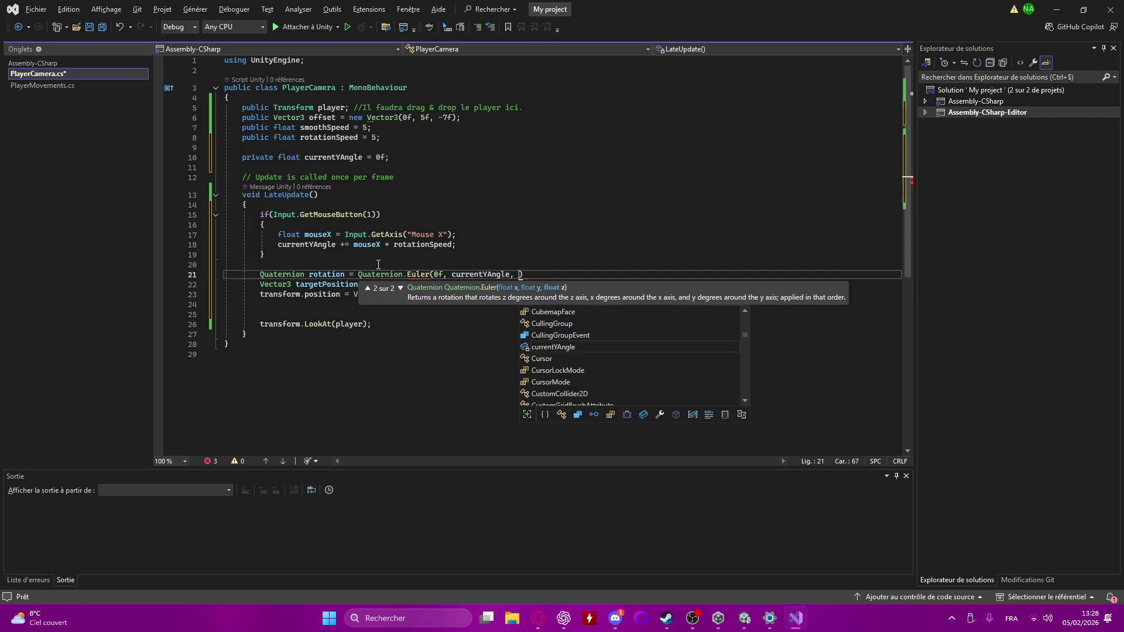
pyautogui.write('0f')
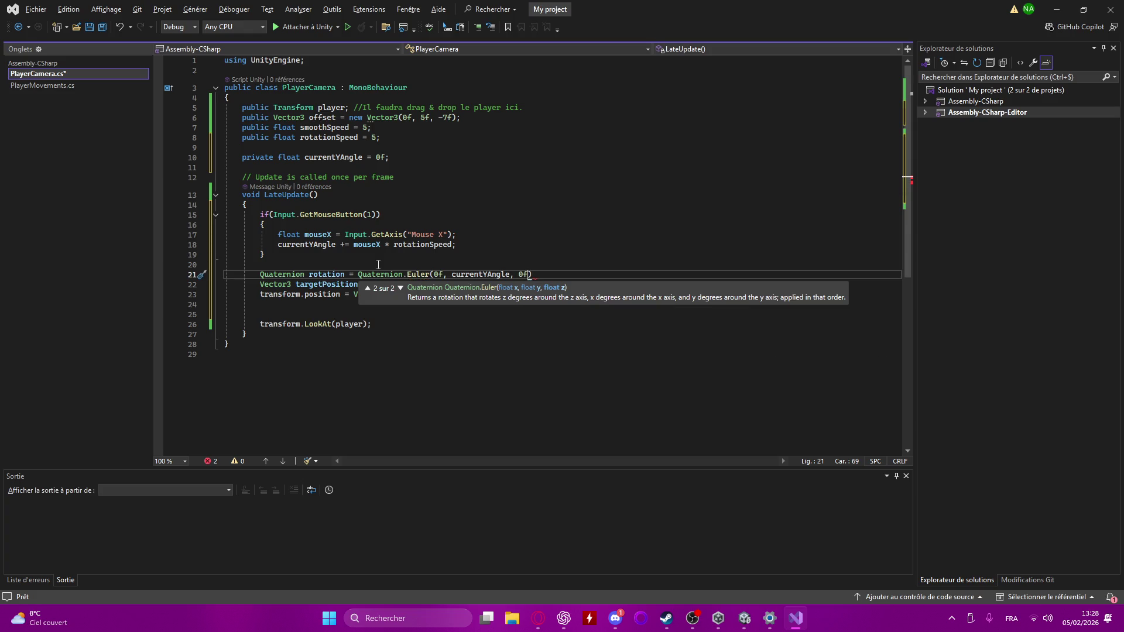
pyautogui.write(')')
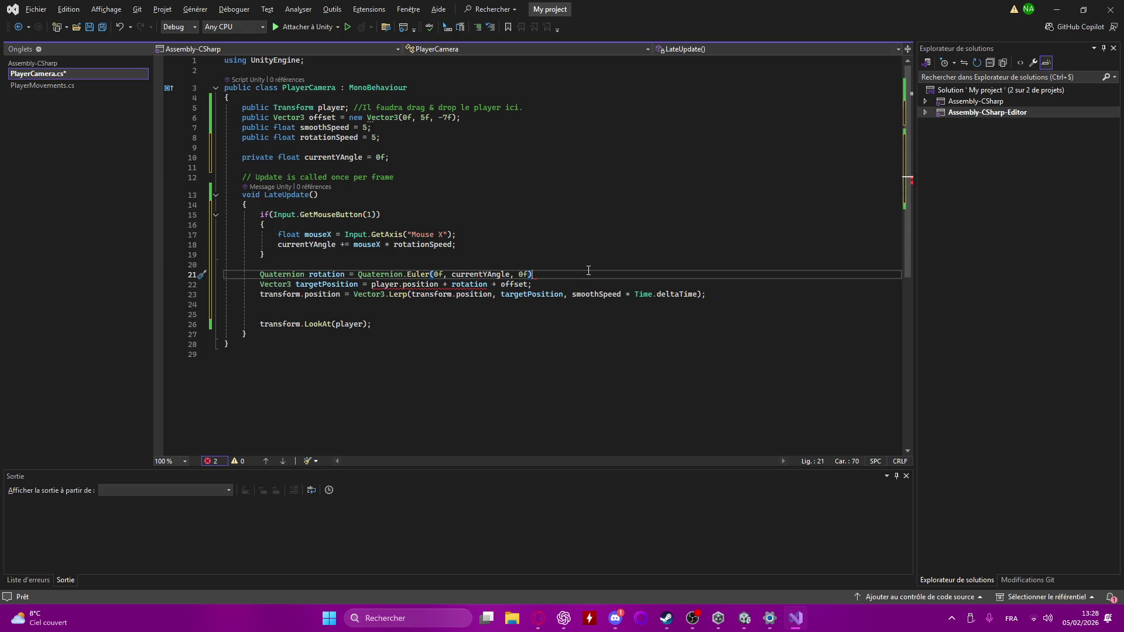
pyautogui.write(';')
pyautogui.moveTo(461, 287)
pyautogui.hotkey('alt', 'Tab')
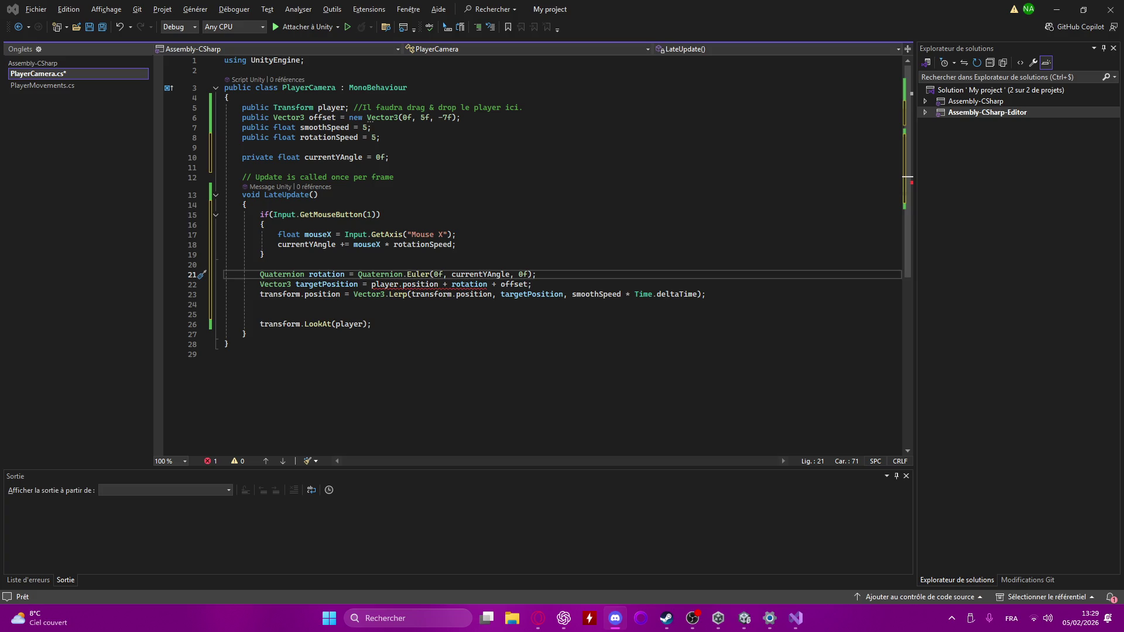
pyautogui.click(550, 9)
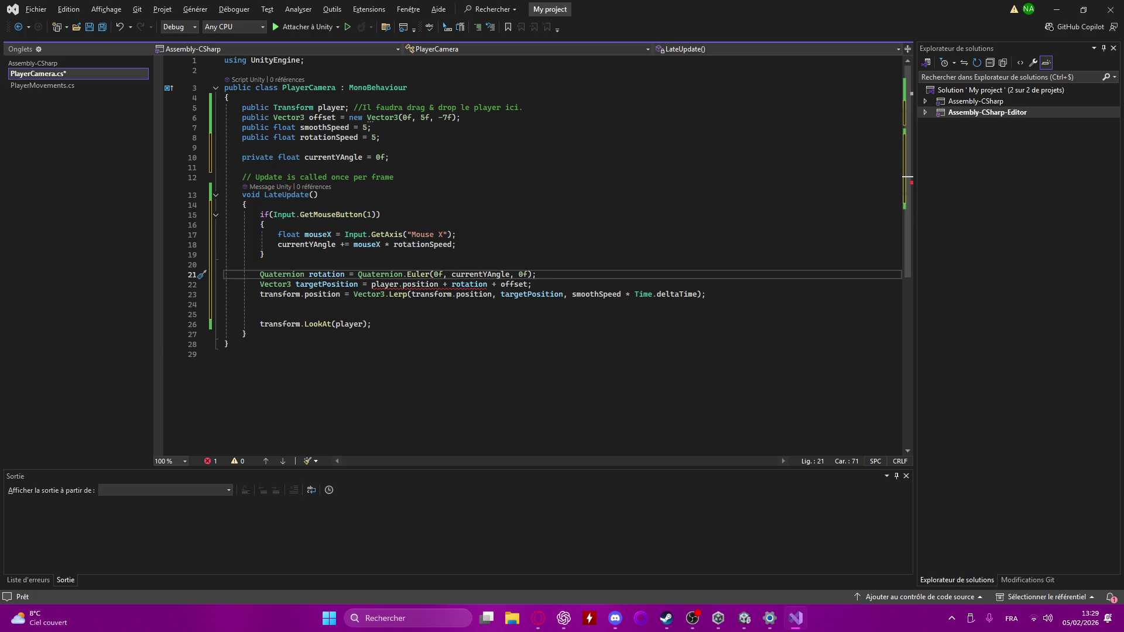